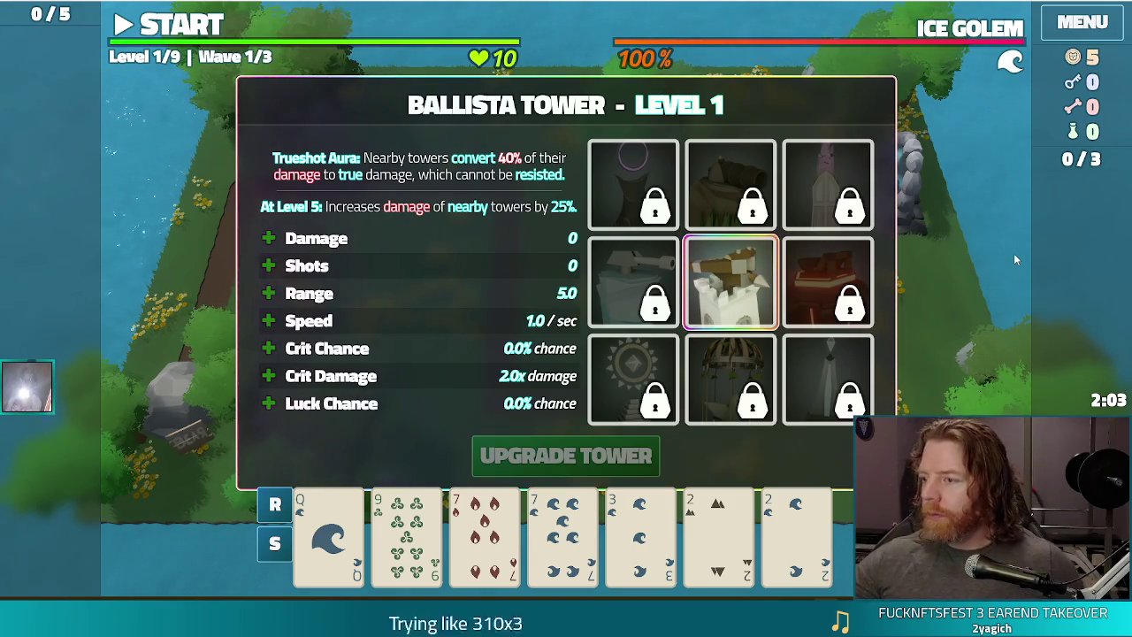
Stop the running Bear Defence Situation game and close every open script in the script editor
mouse_move(537, 247)
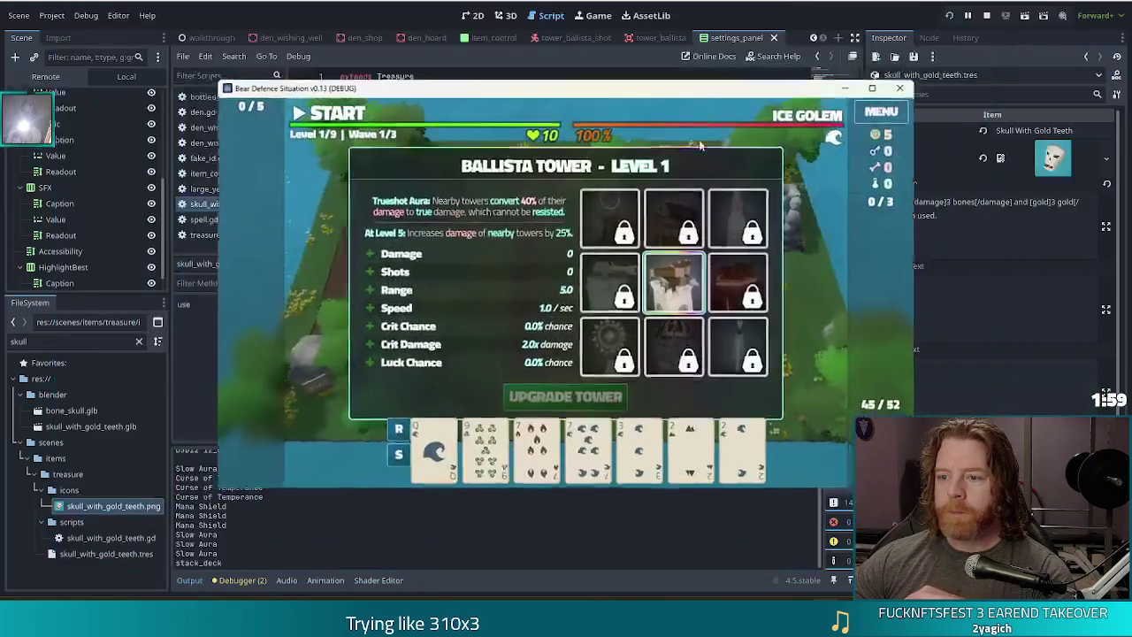
click(988, 16)
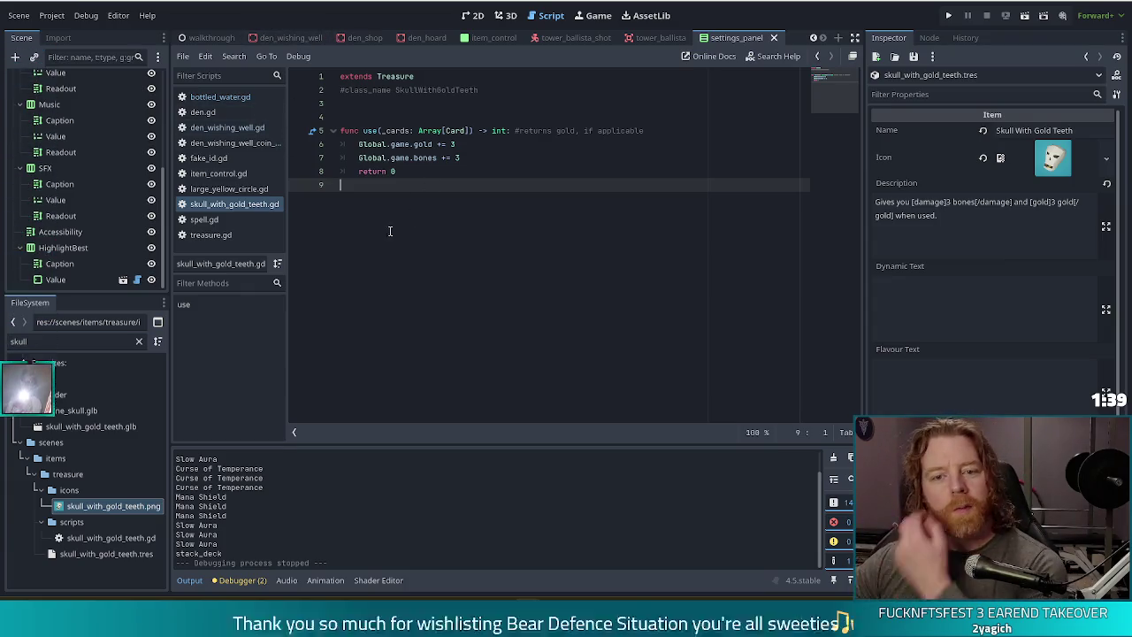
click(465, 172)
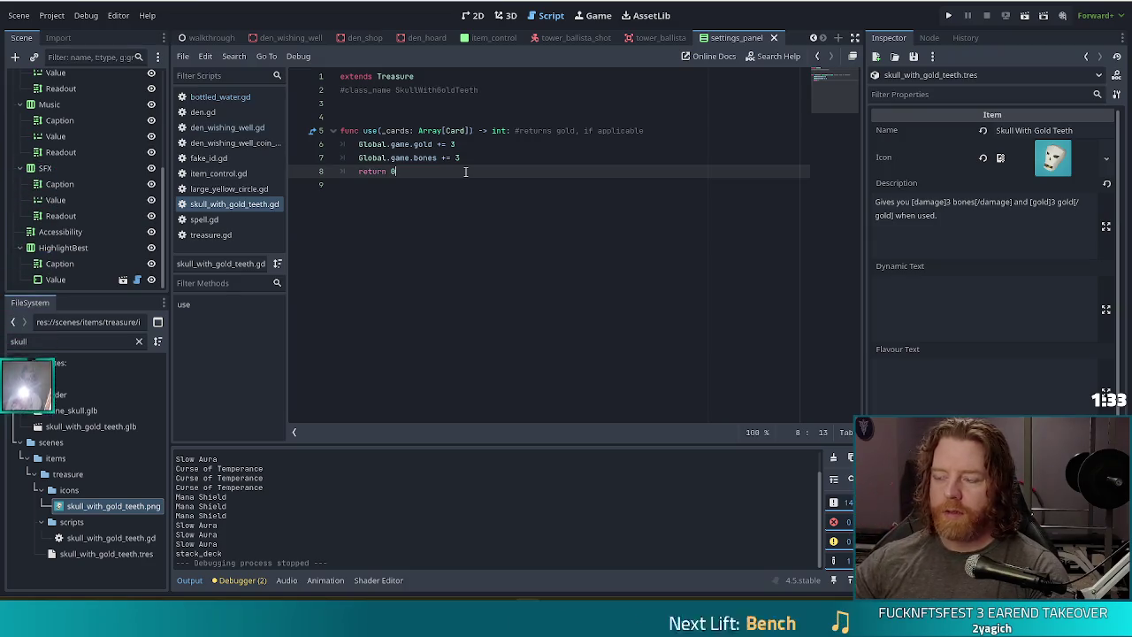
click(189, 57)
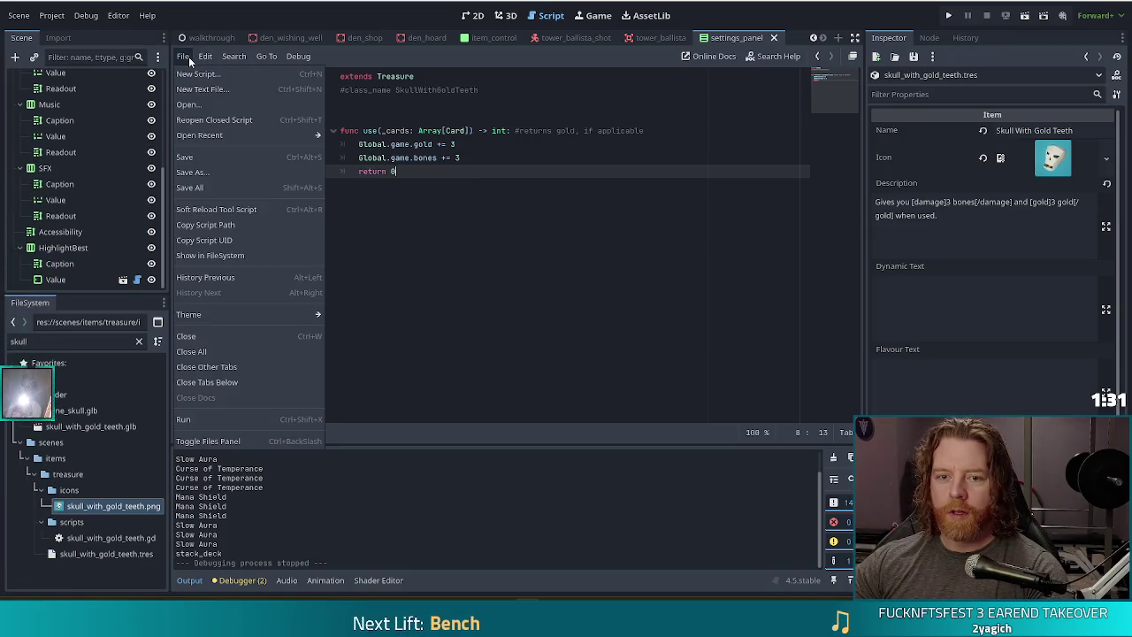
click(206, 352)
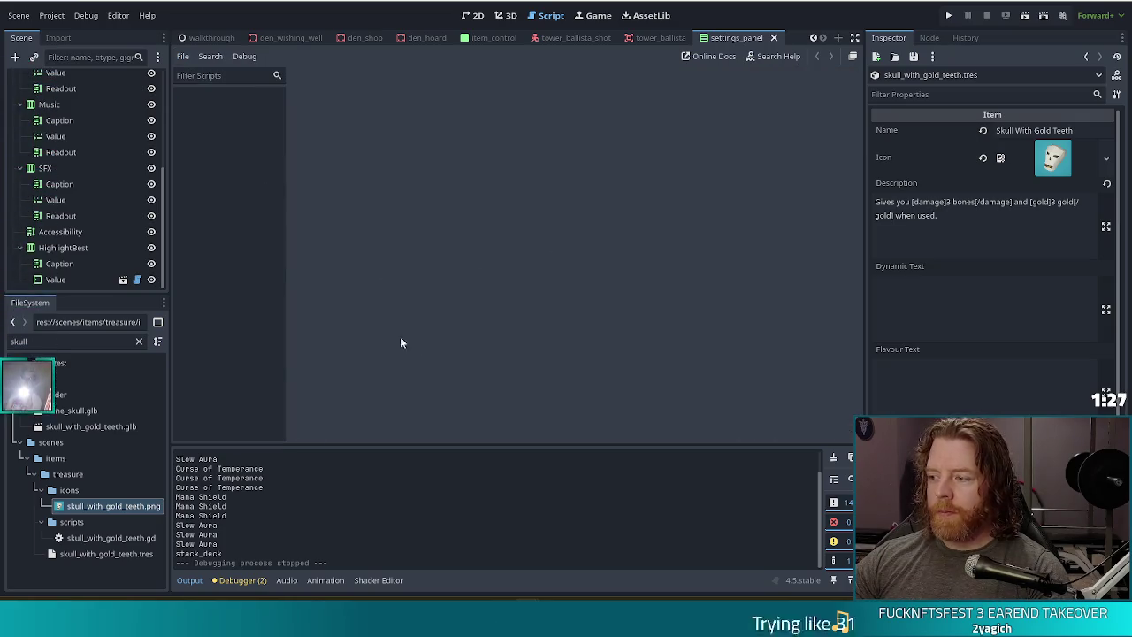
Filter the FileSystem for 'game' and open game.gd at the choose_wish function near line 665
click(51, 342)
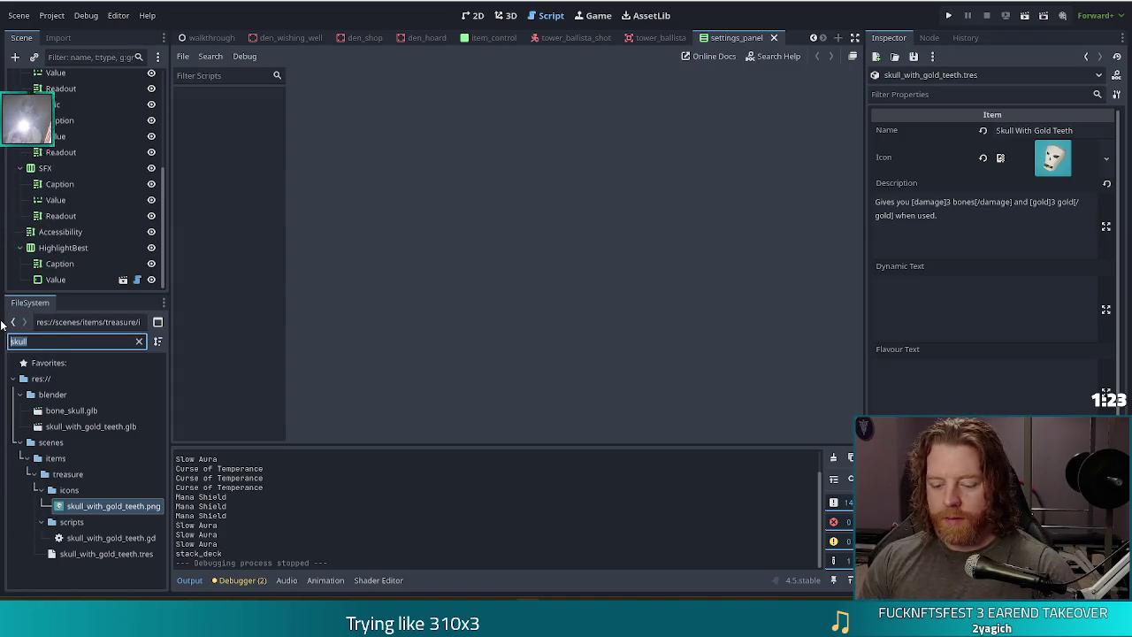
text(game)
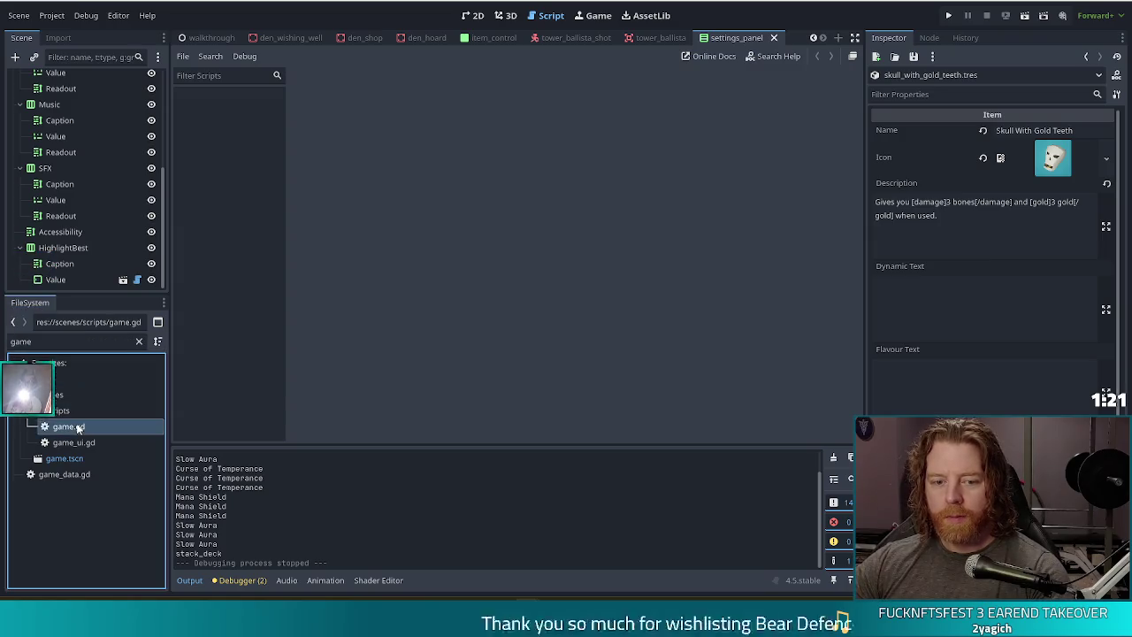
double_click(100, 421)
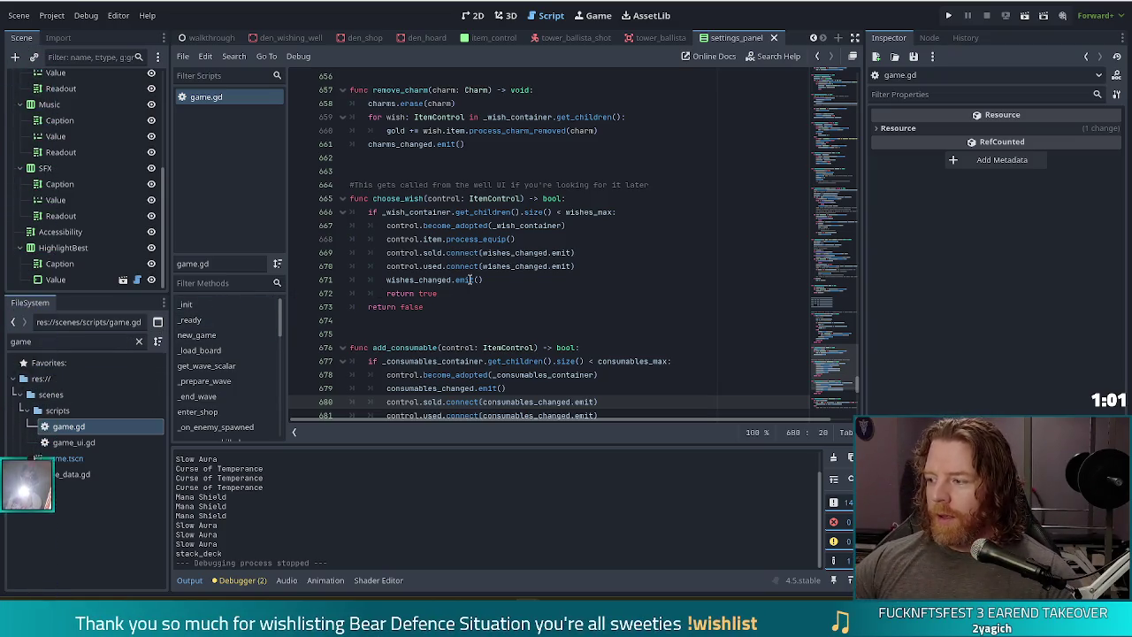
mouse_move(469, 279)
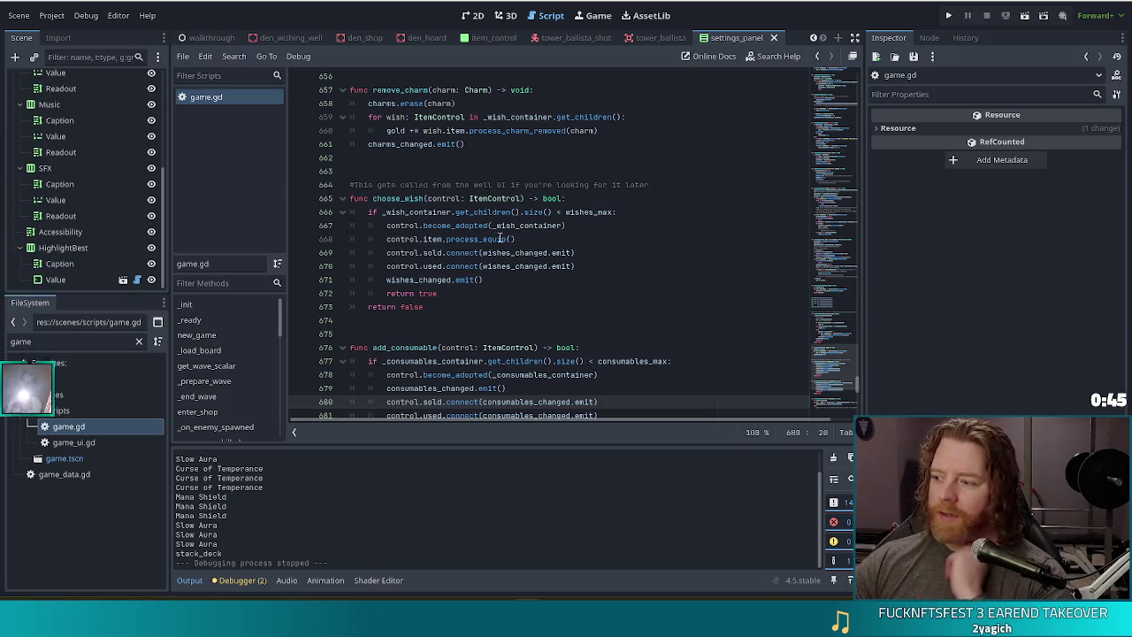
click(531, 225)
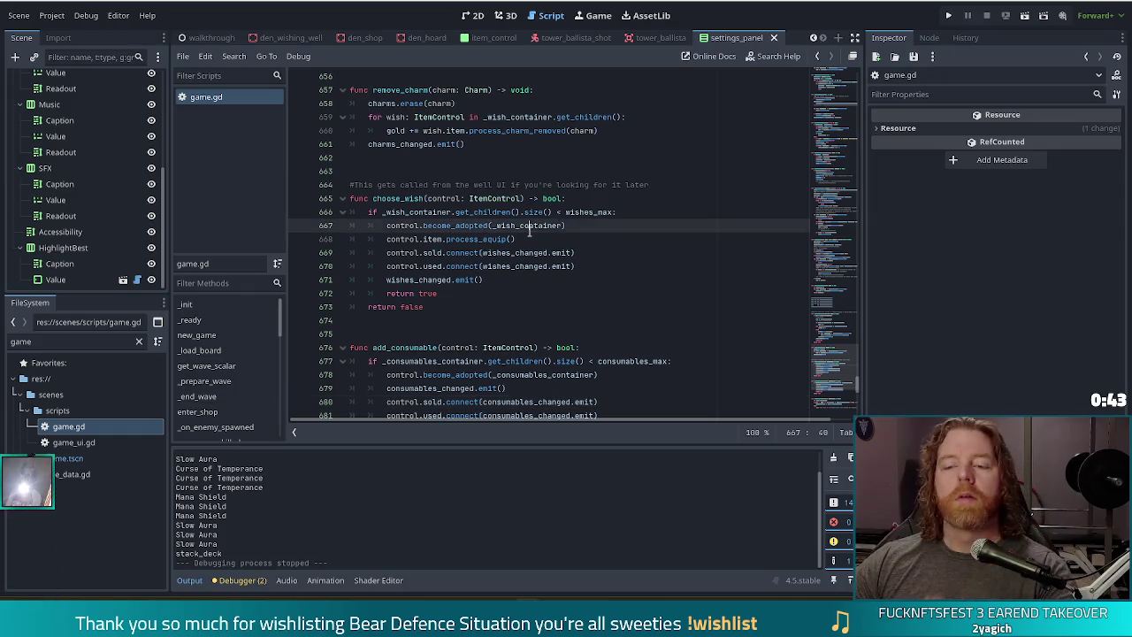
click(521, 199)
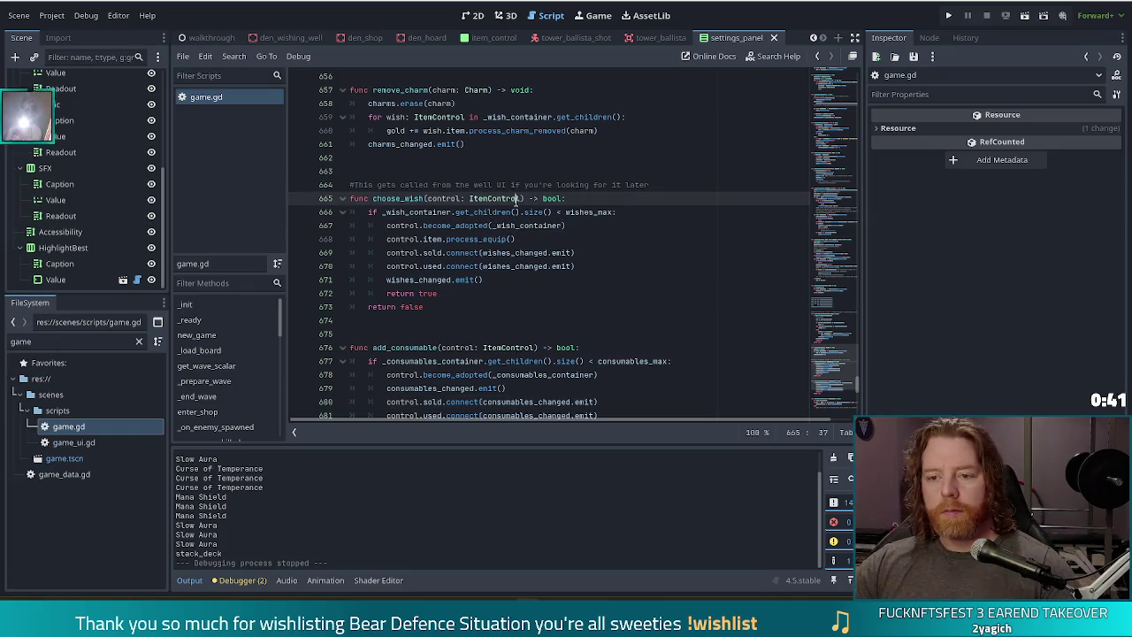
Search the project for 'enemygroup', inspect enemy_group.gd's exported enemy fields, and return to game.gd
key(ctrl+shift+f)
text(ene)
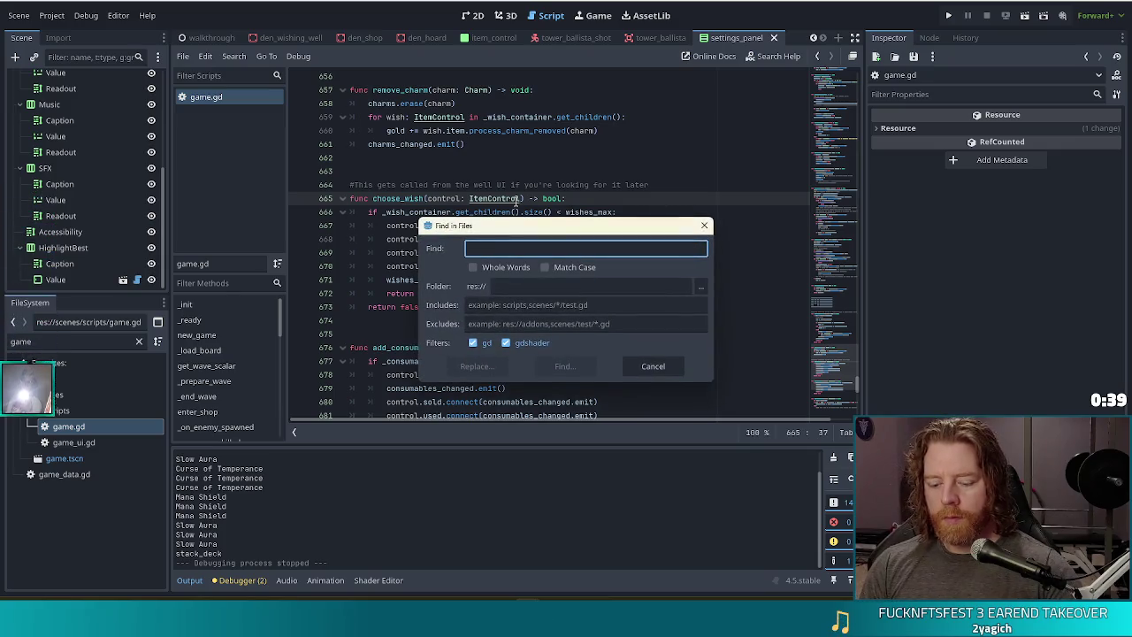
text(mygroup)
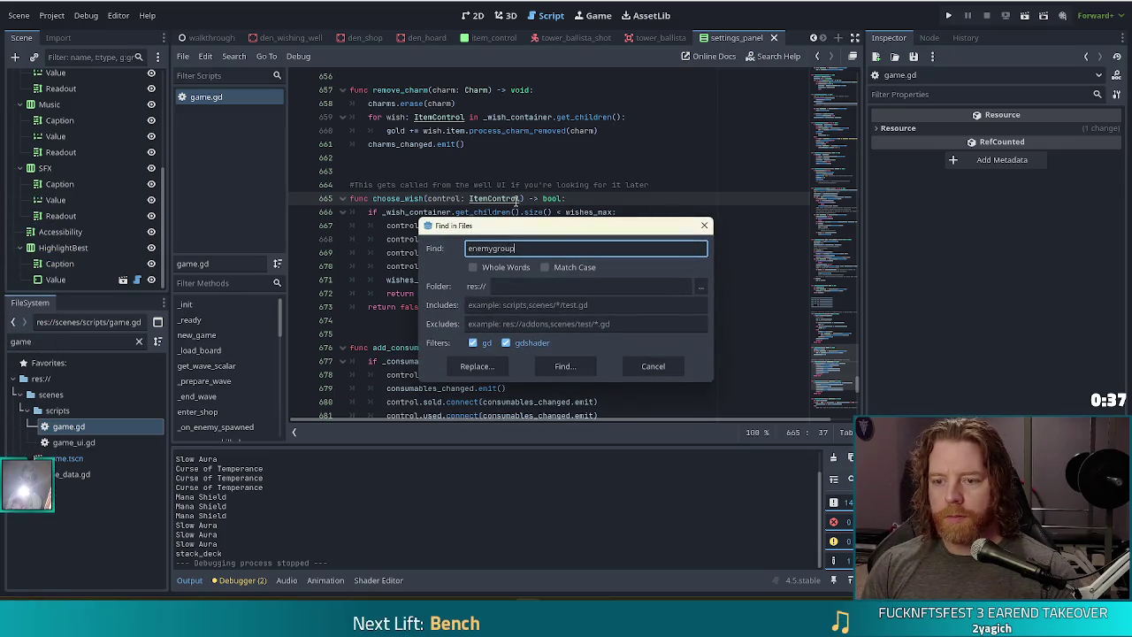
click(562, 366)
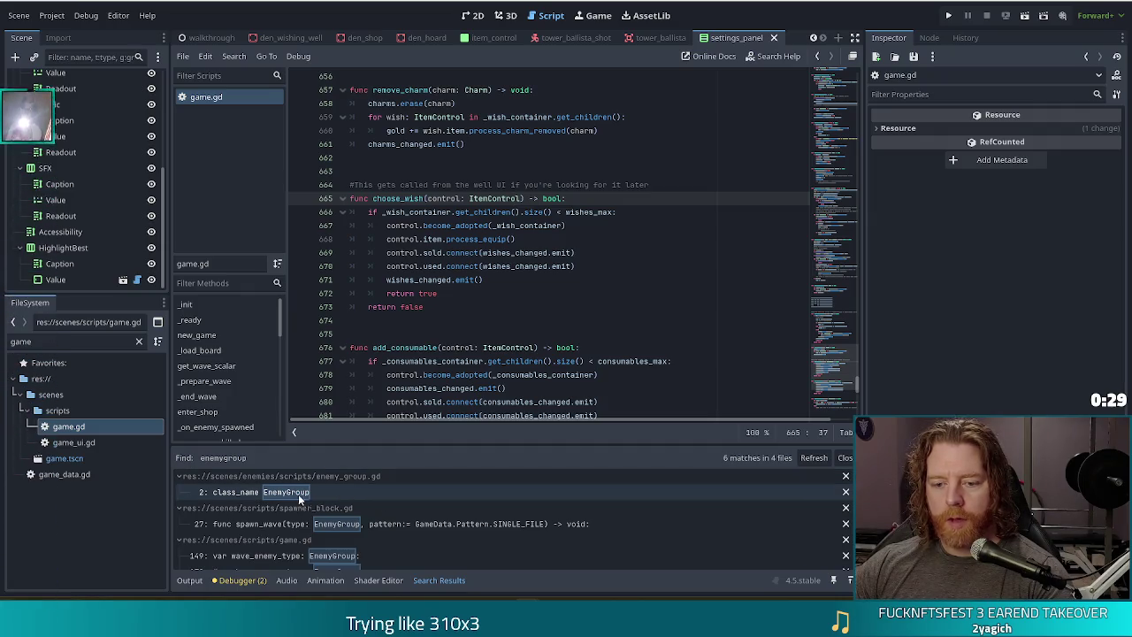
click(301, 492)
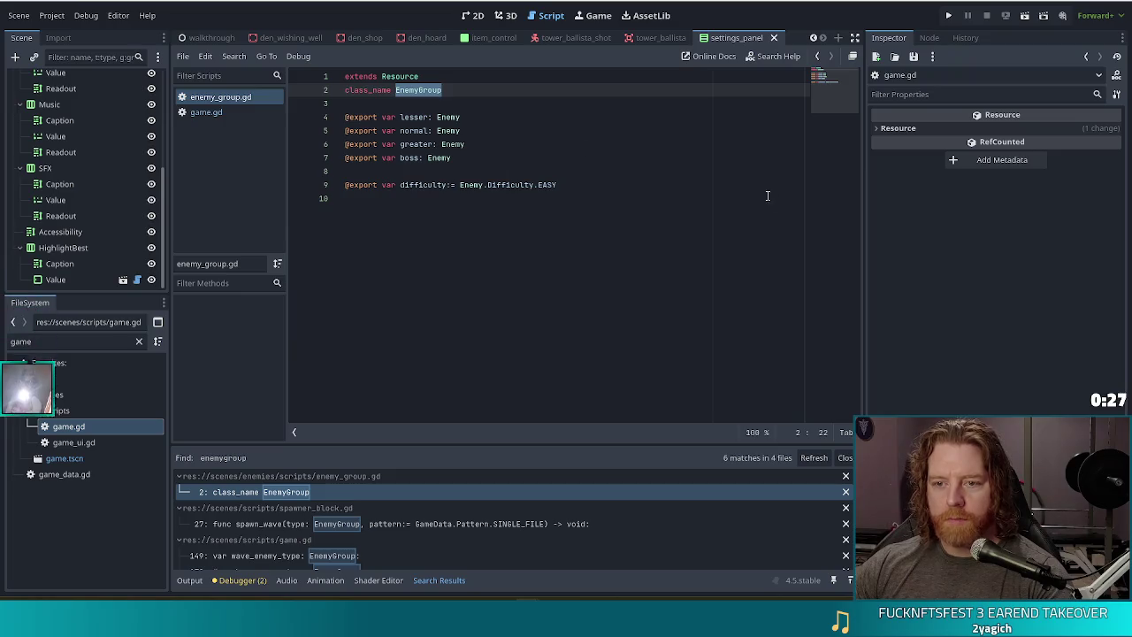
drag(451, 158, 345, 116)
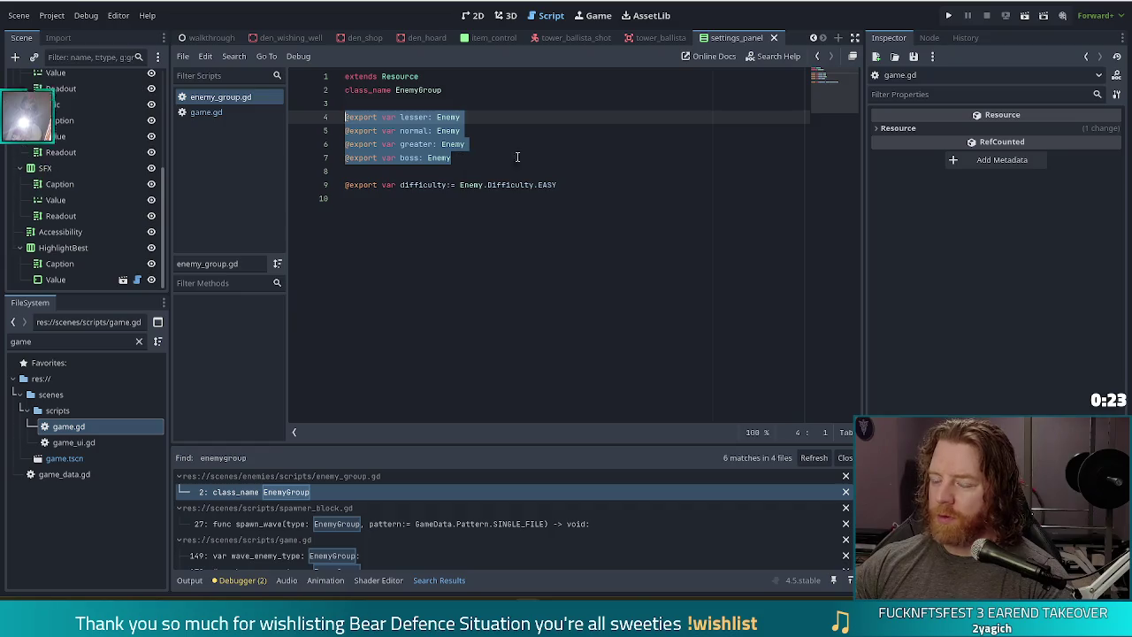
click(463, 154)
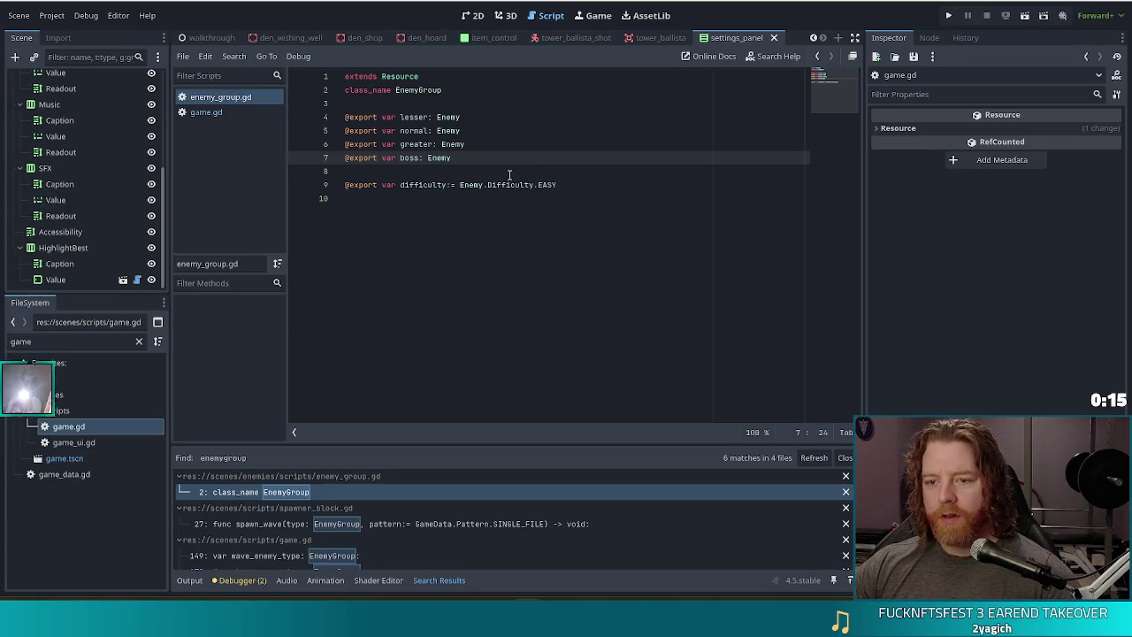
key(alt+Left)
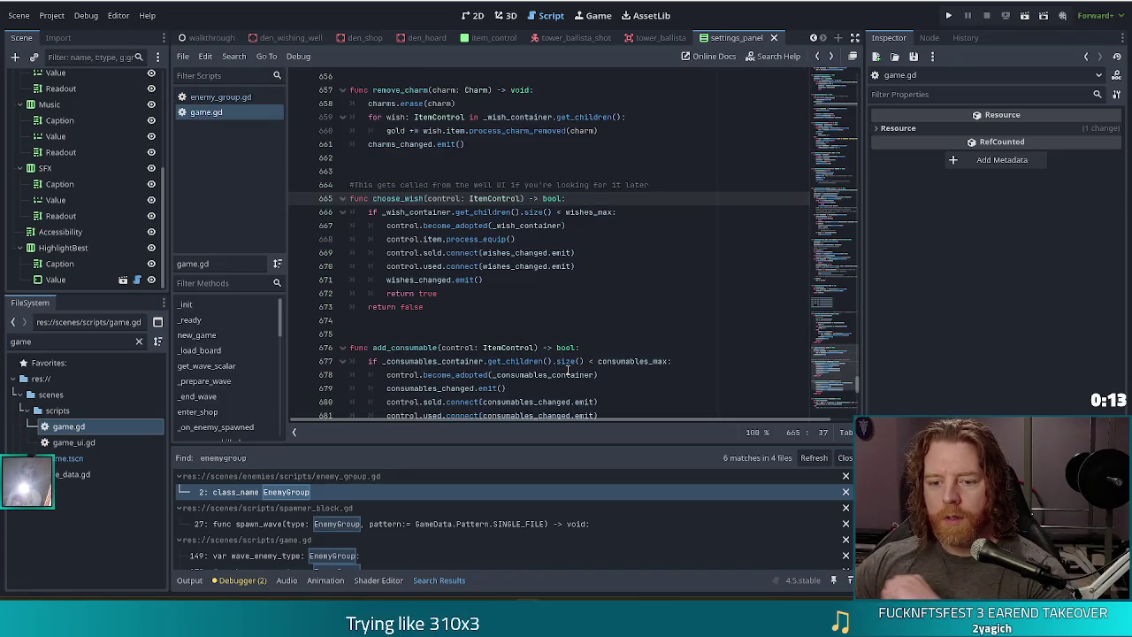
Open spawner_block.gd from the search results and locate the boss-wave check around line 60
click(501, 524)
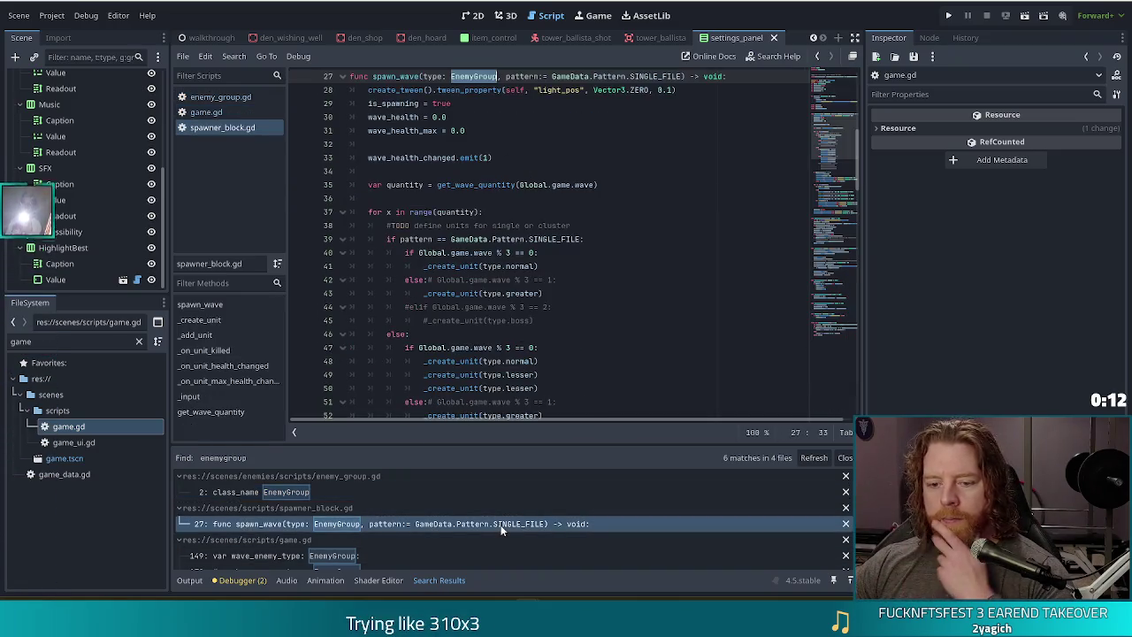
click(498, 198)
scroll(501, 199, up, 2)
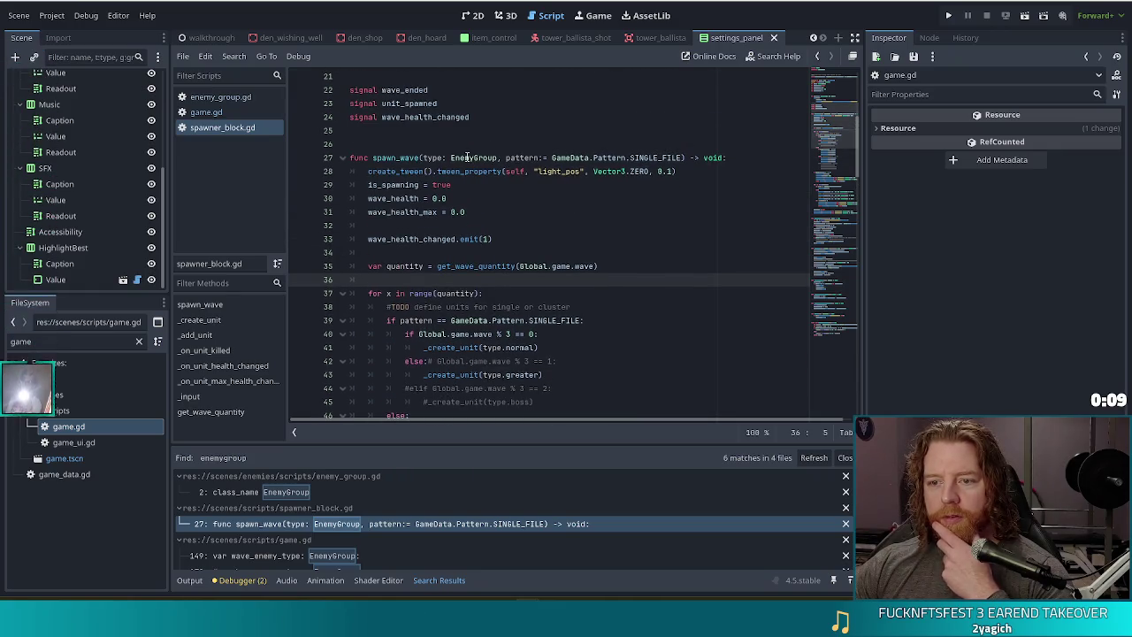
click(517, 157)
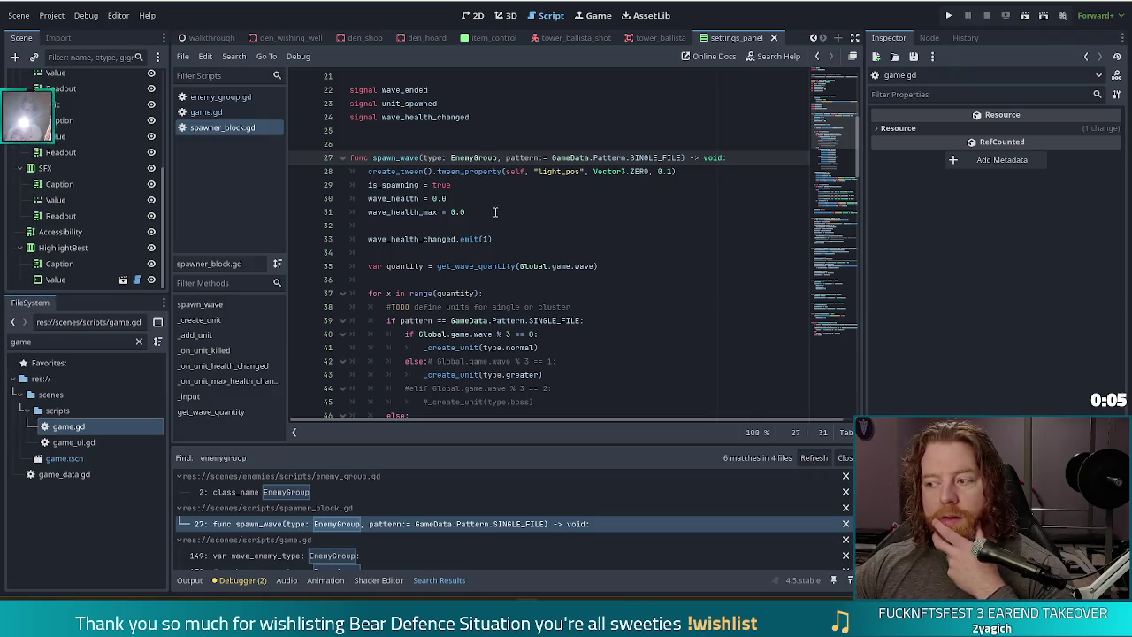
scroll(517, 238, down, 3)
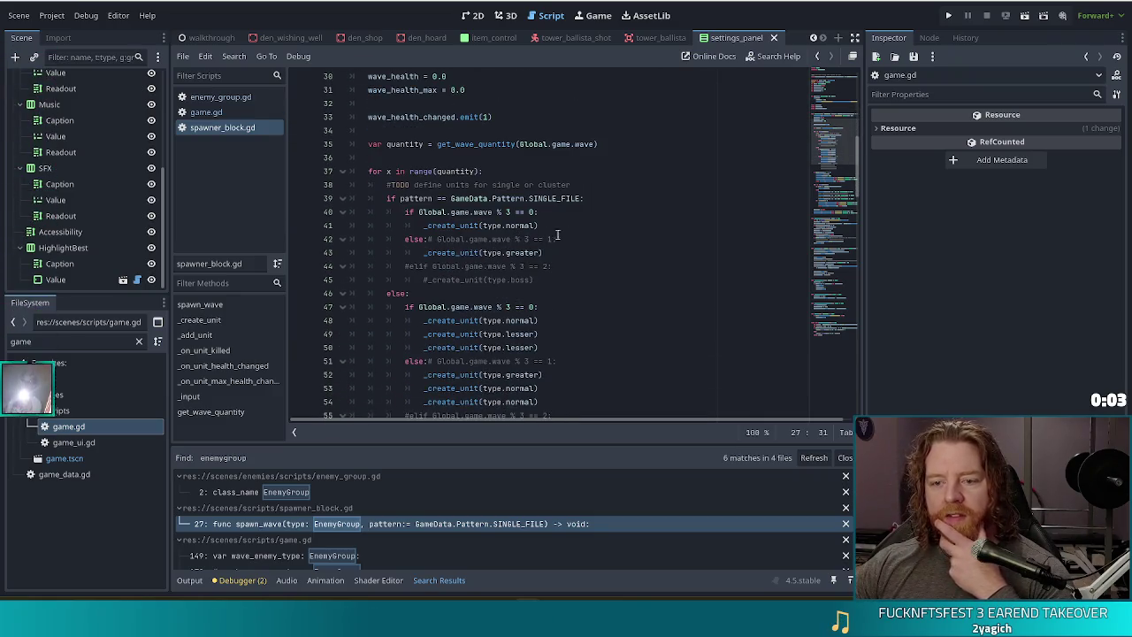
scroll(549, 254, down, 3)
scroll(565, 254, down, 3)
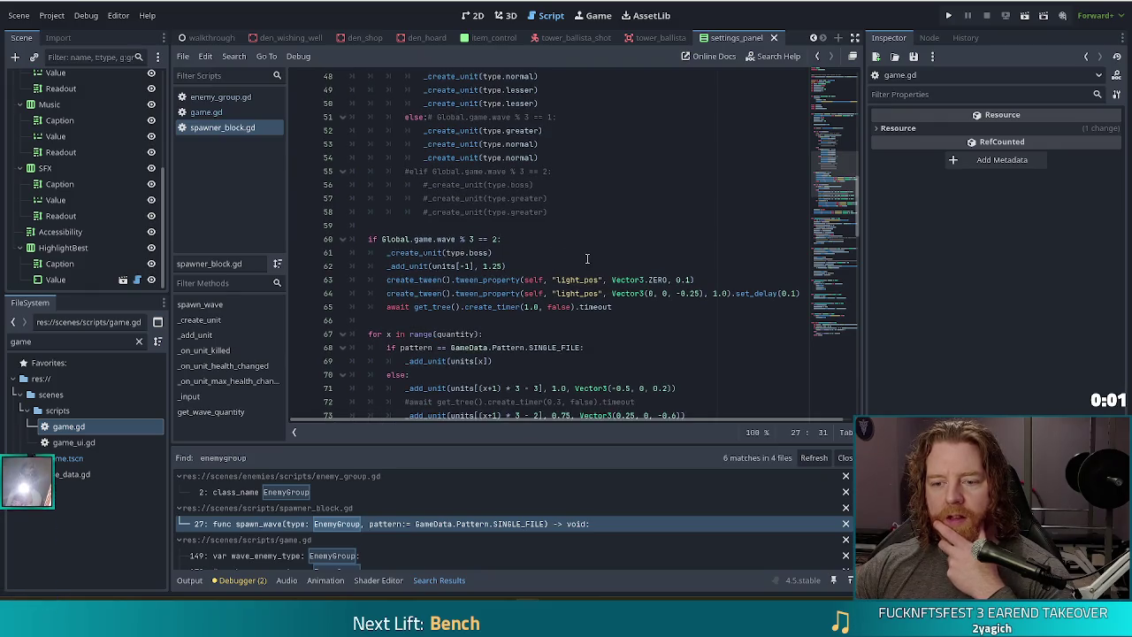
click(558, 244)
click(507, 253)
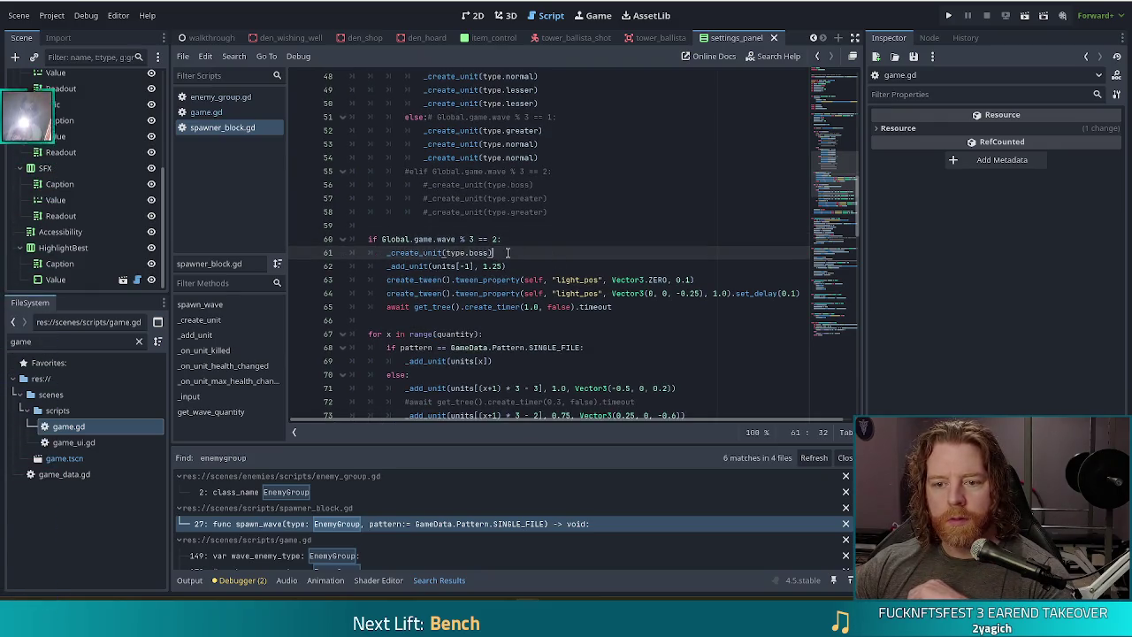
click(482, 241)
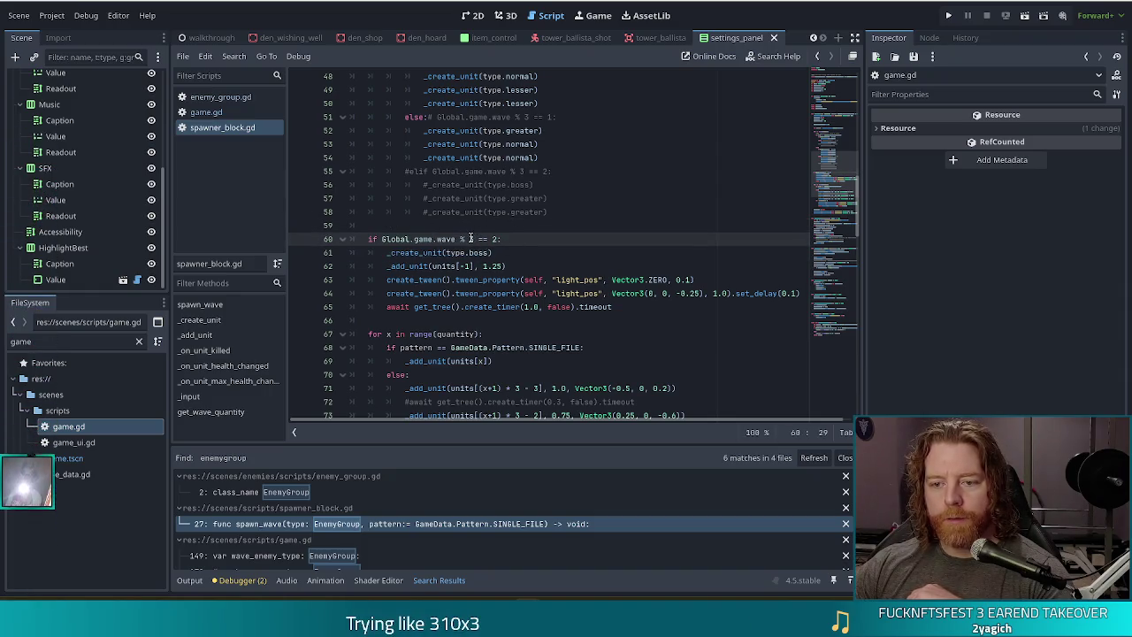
click(519, 247)
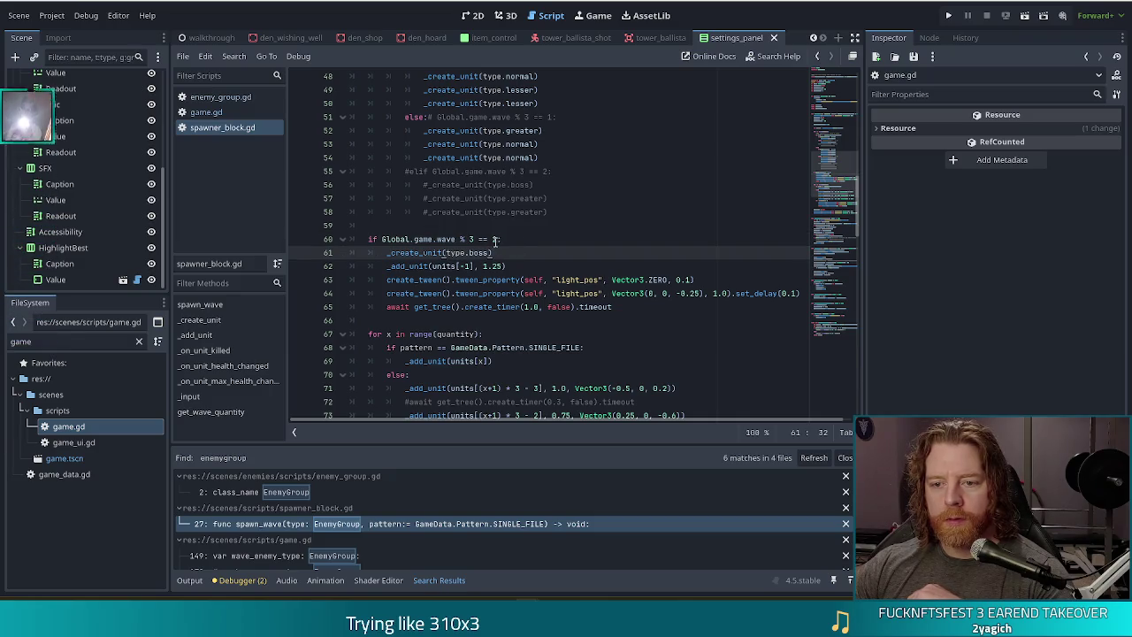
Insert a '# TODO' comment above the boss-wave check about selecting a boss from enemy type, and save
key(Up)
key(Up)
key(Return)
text(# TODO )
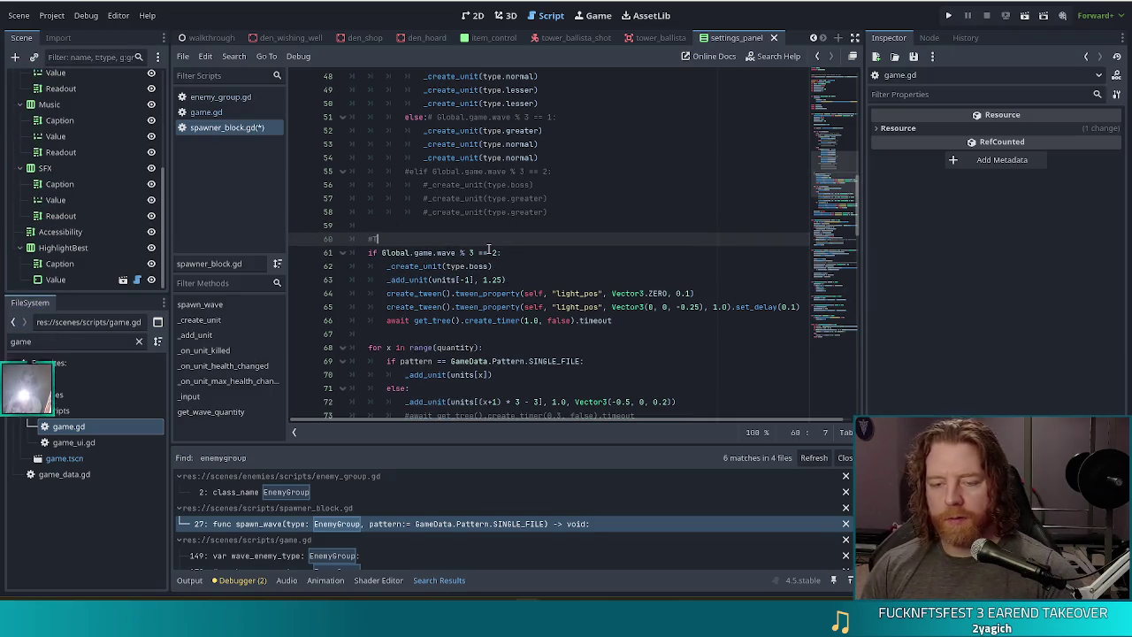
text(at )
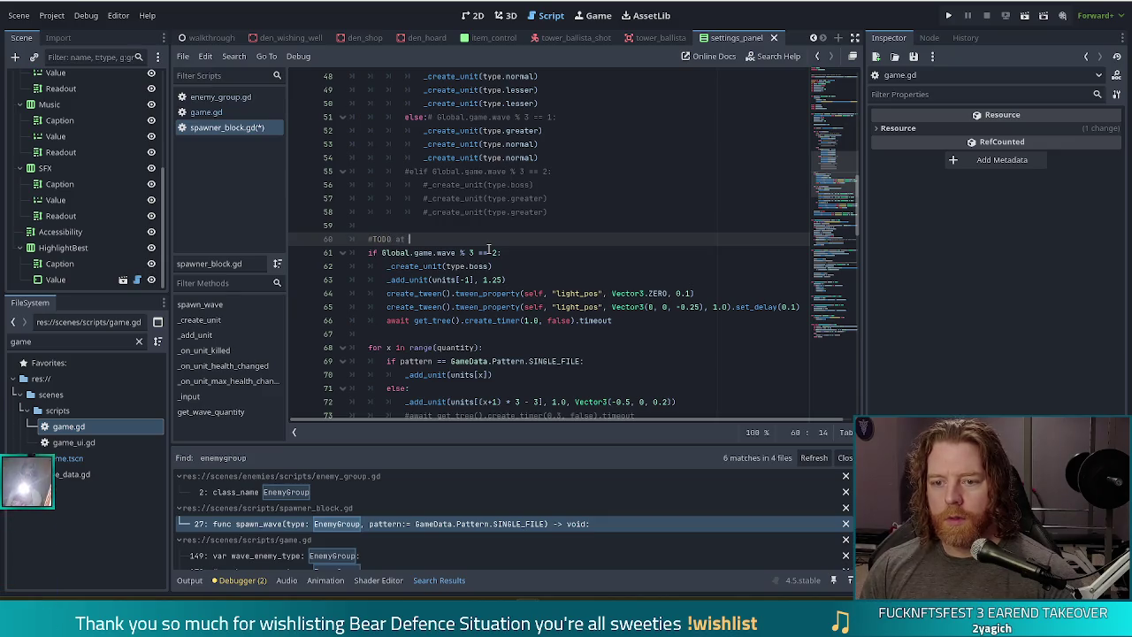
text(the fro)
key(BackSpace)
key(BackSpace)
key(BackSpace)
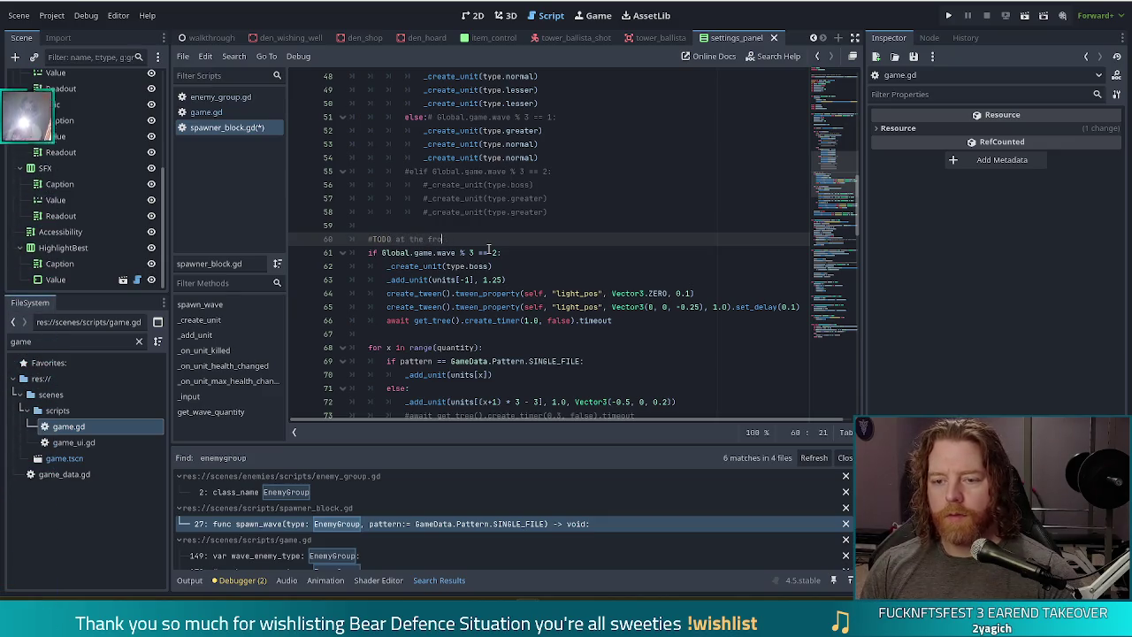
text(of wave)
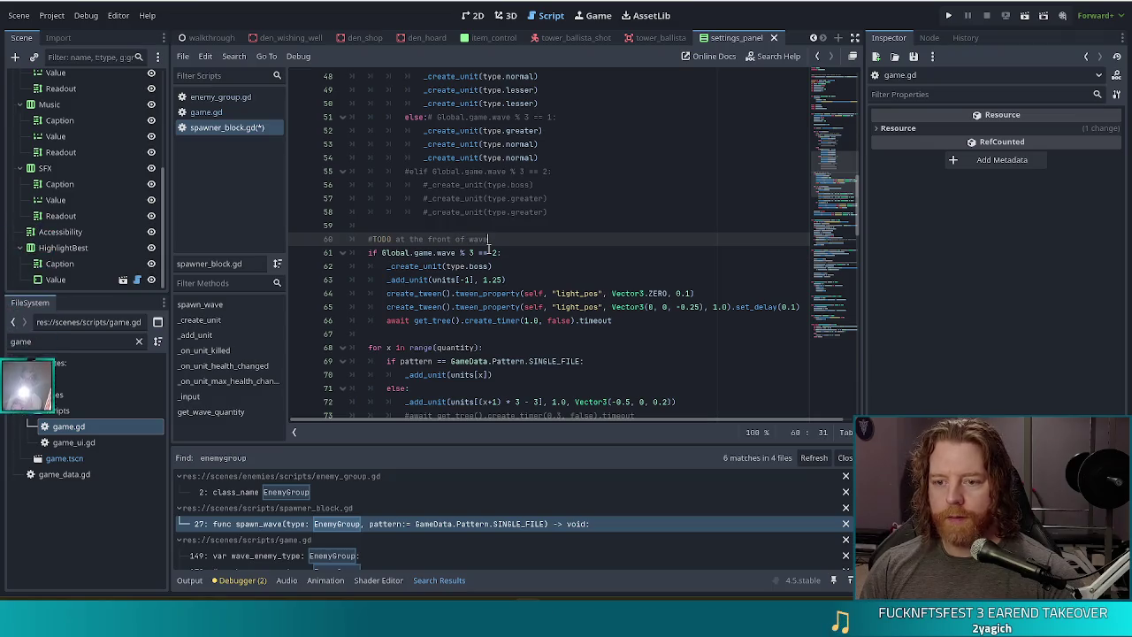
text( each level, spawn boss)
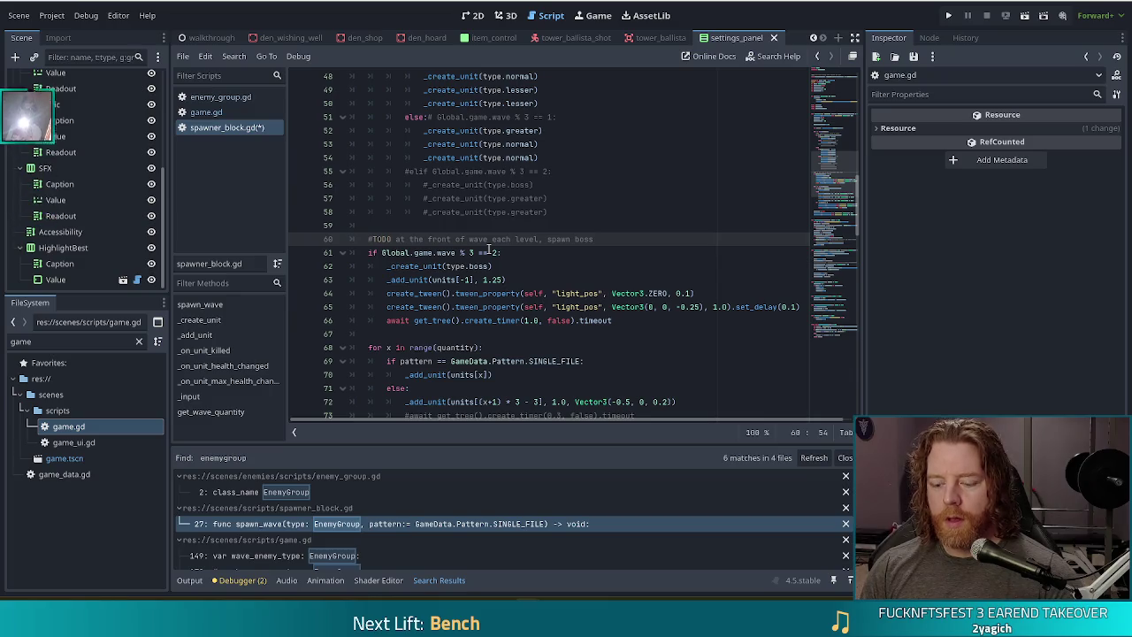
text( (change )
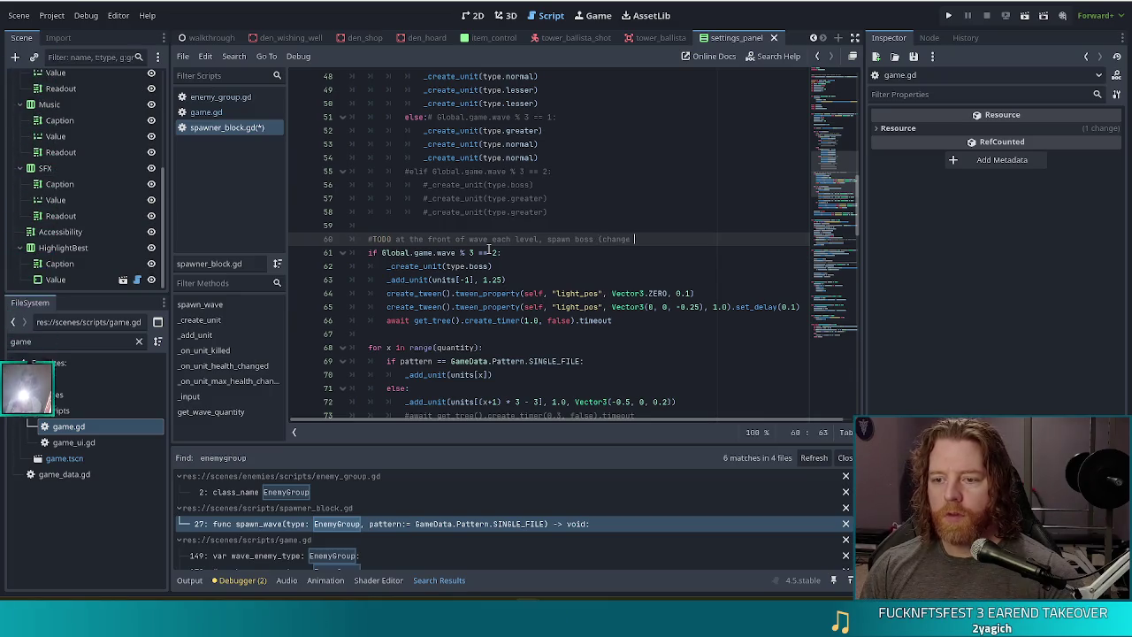
text(this to select a boss f)
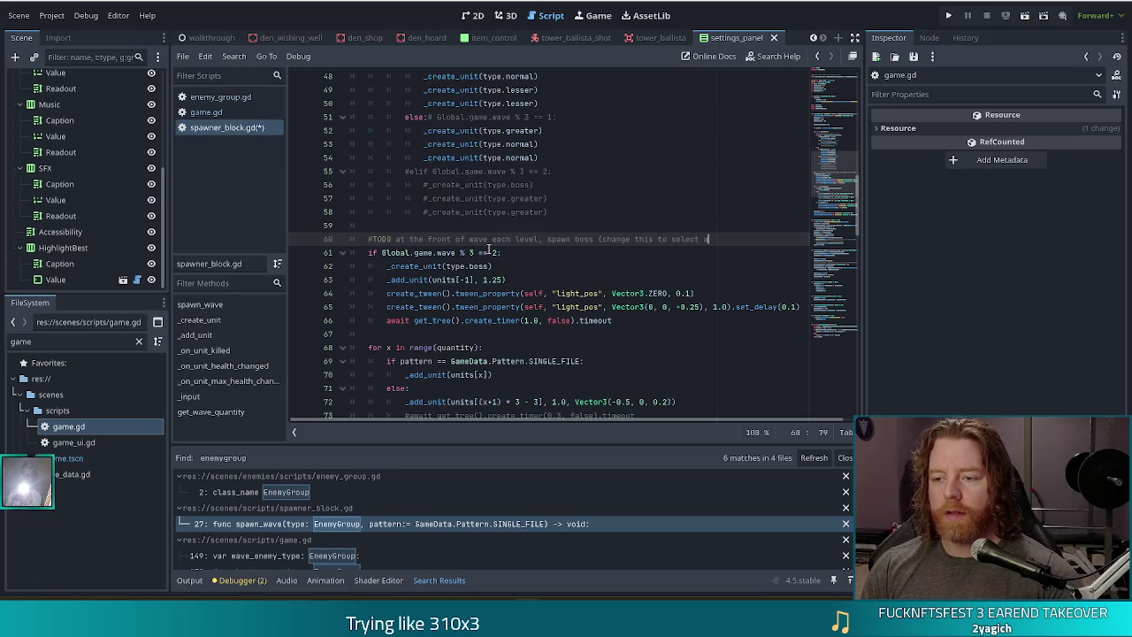
text(rom ene)
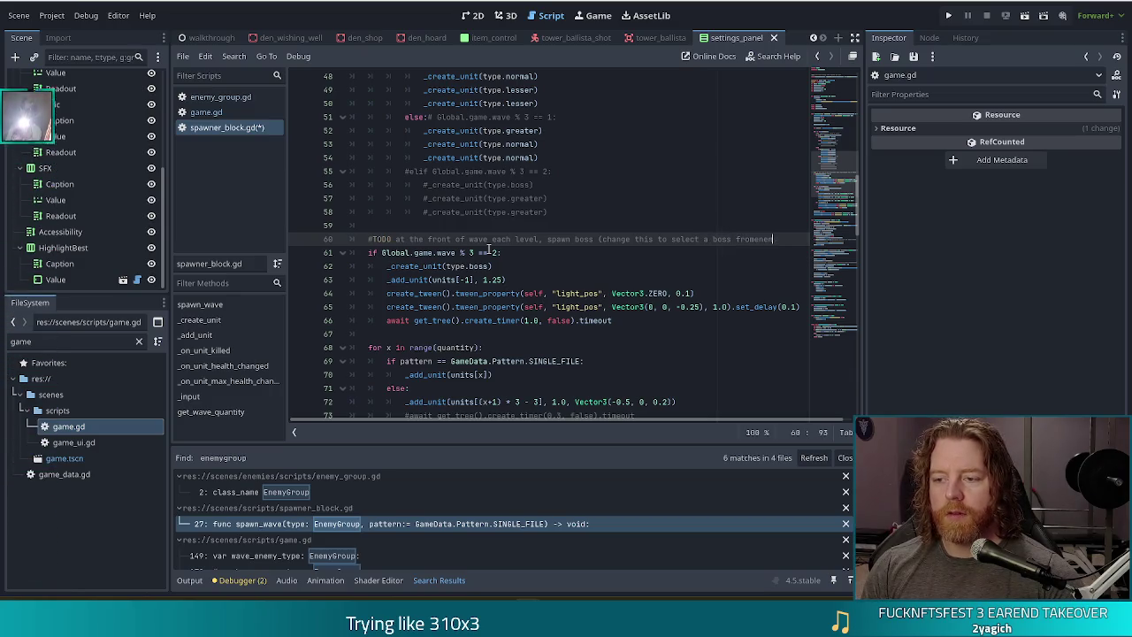
text(my type)
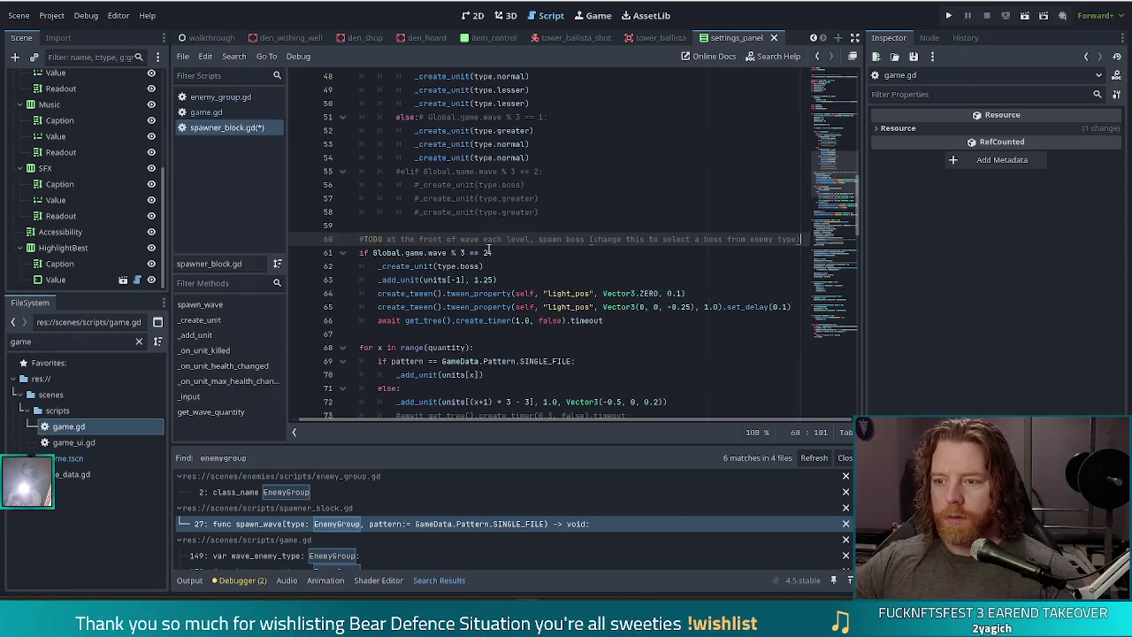
key(ctrl+s)
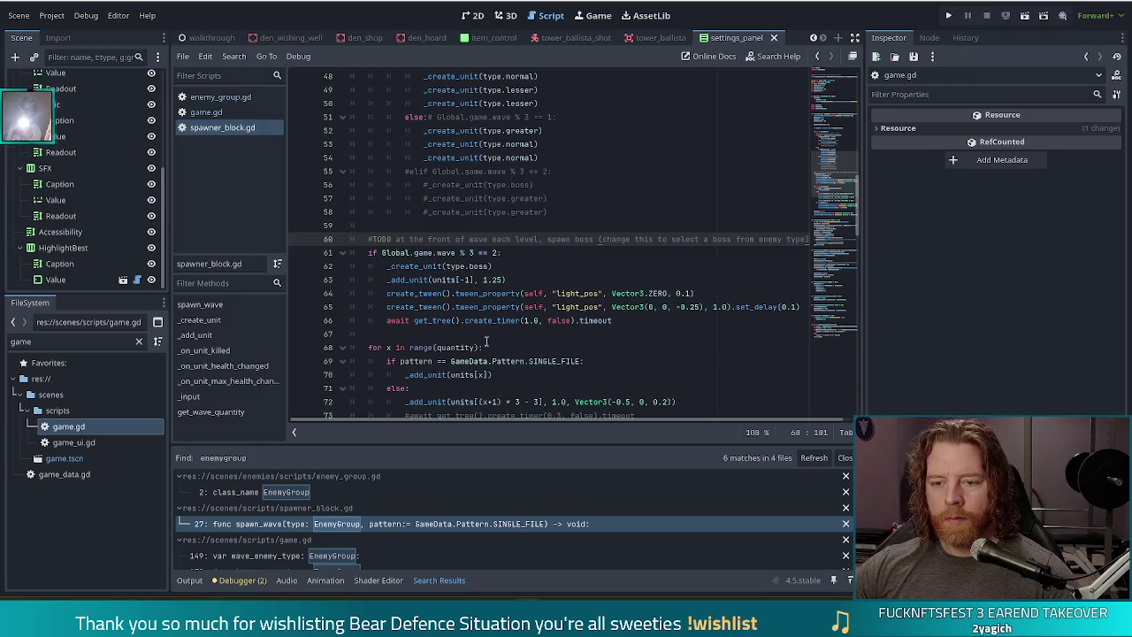
scroll(472, 352, down, 1)
click(519, 219)
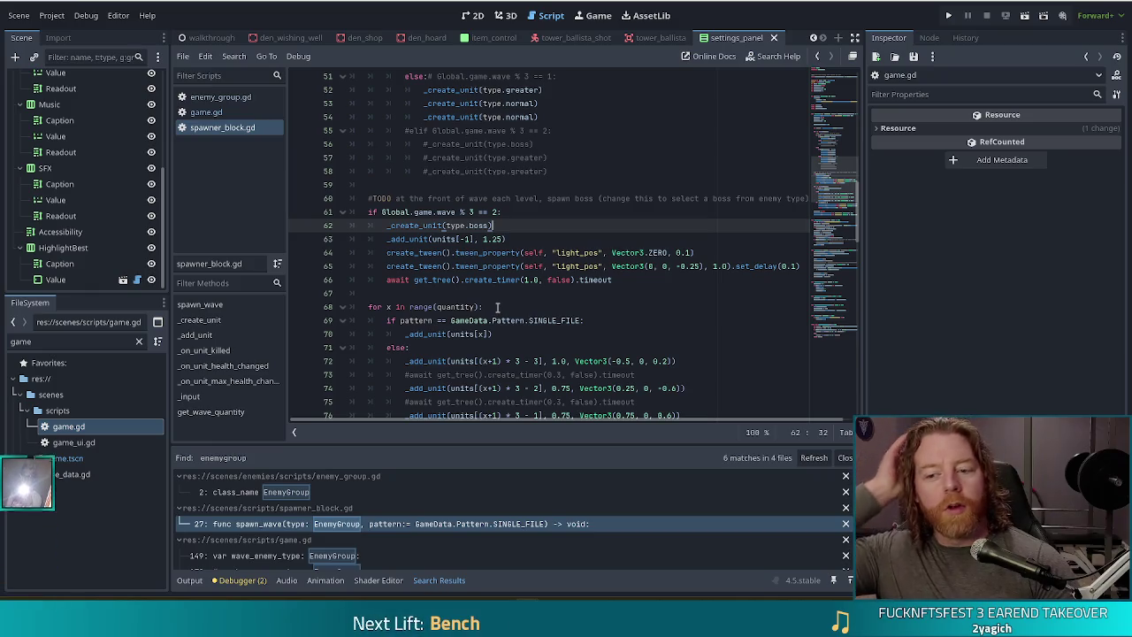
scroll(449, 476, down, 1)
Open game.gd's EnemyGroup matches at line 149 and the commented-out boss_enemy_type at line 170
click(347, 534)
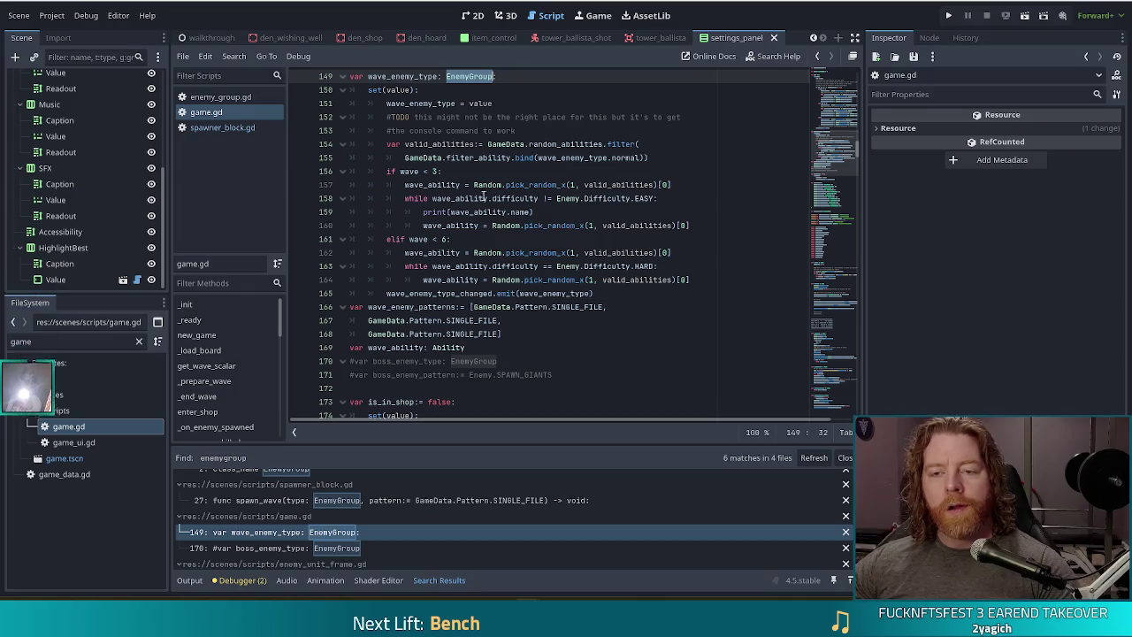
scroll(471, 157, up, 2)
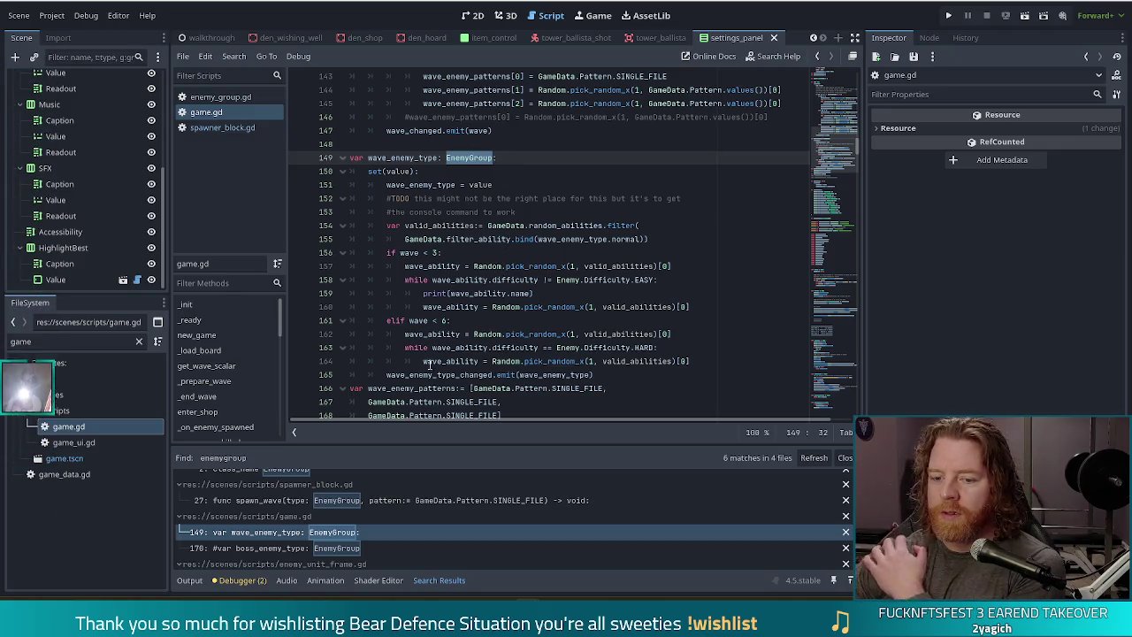
click(345, 552)
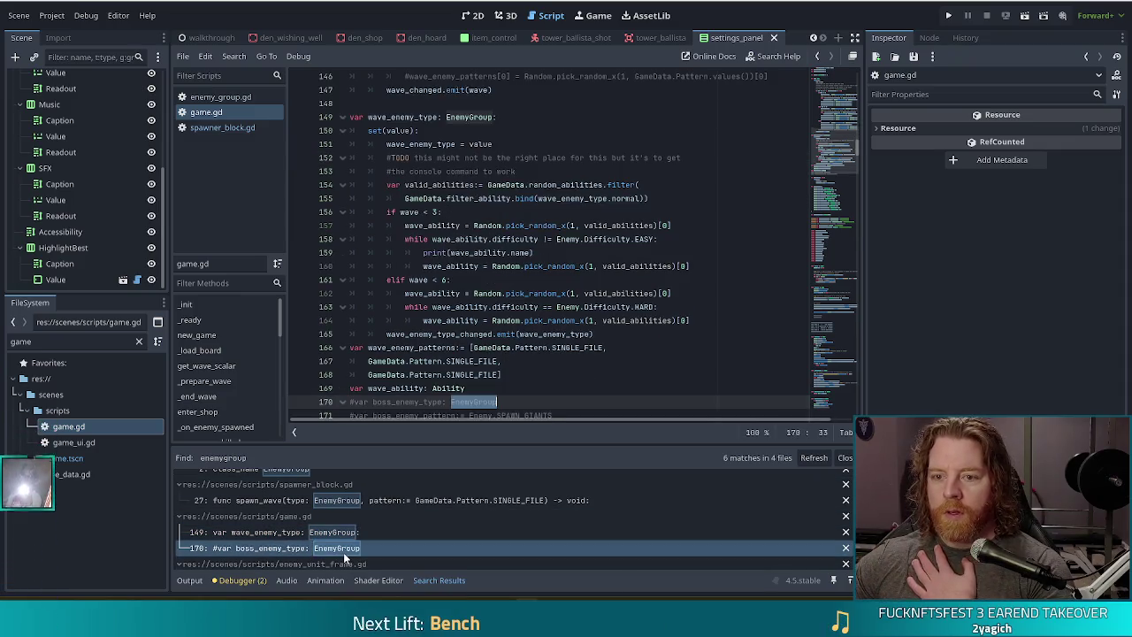
scroll(495, 327, down, 3)
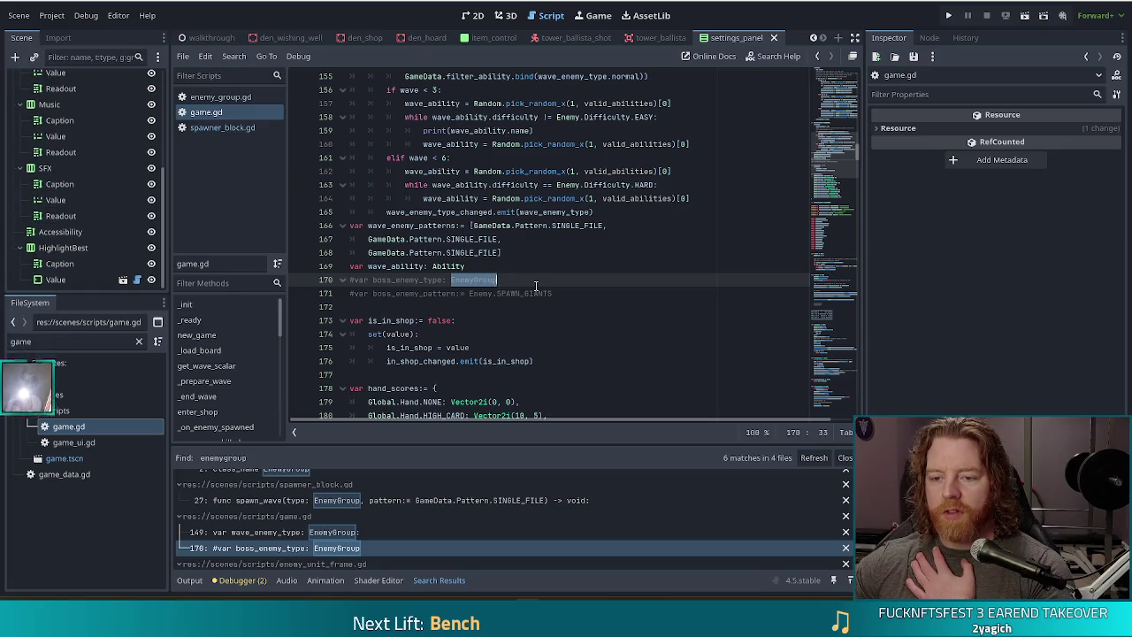
Delete the commented-out boss lines 170–171 in game.gd and open enemy_unit_frame.gd at line 69
drag(570, 293, 578, 268)
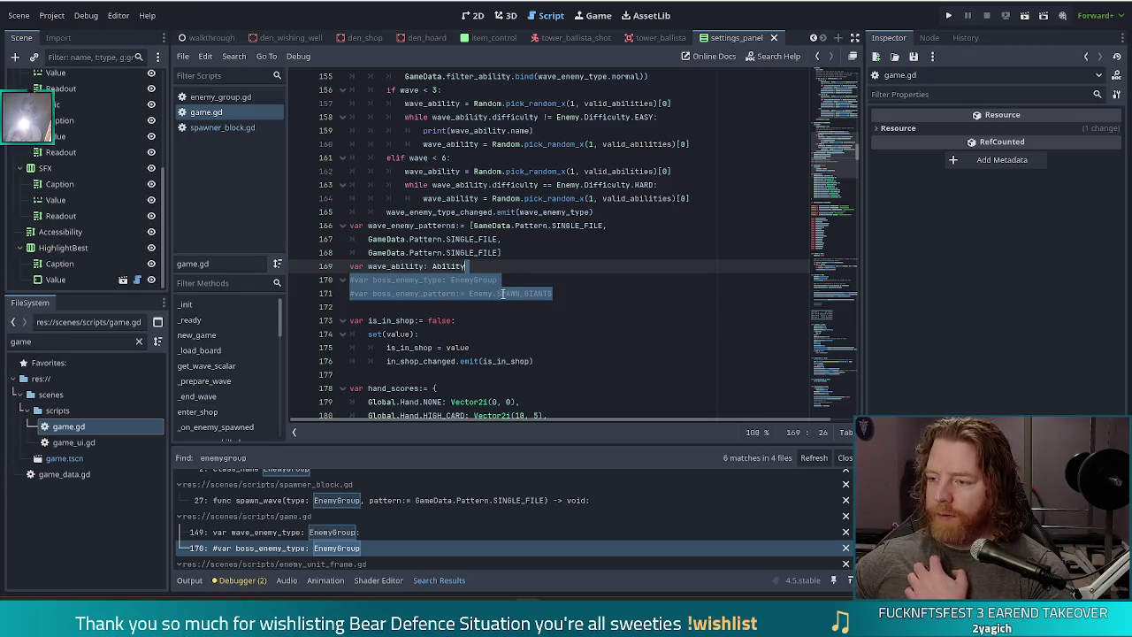
key(Delete)
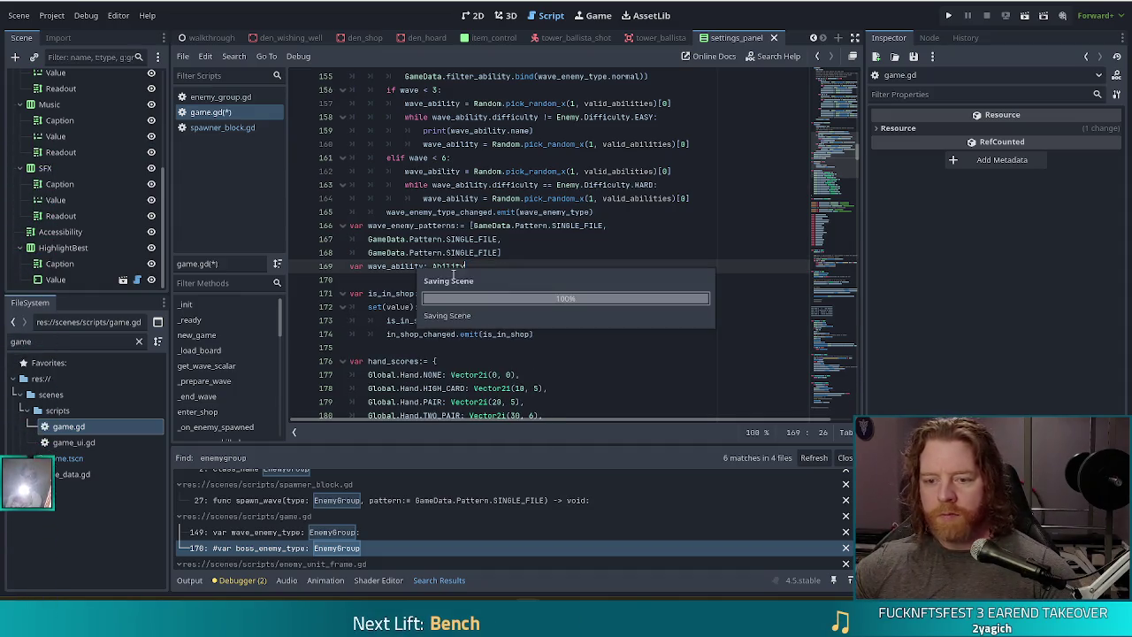
key(Escape)
scroll(369, 502, down, 3)
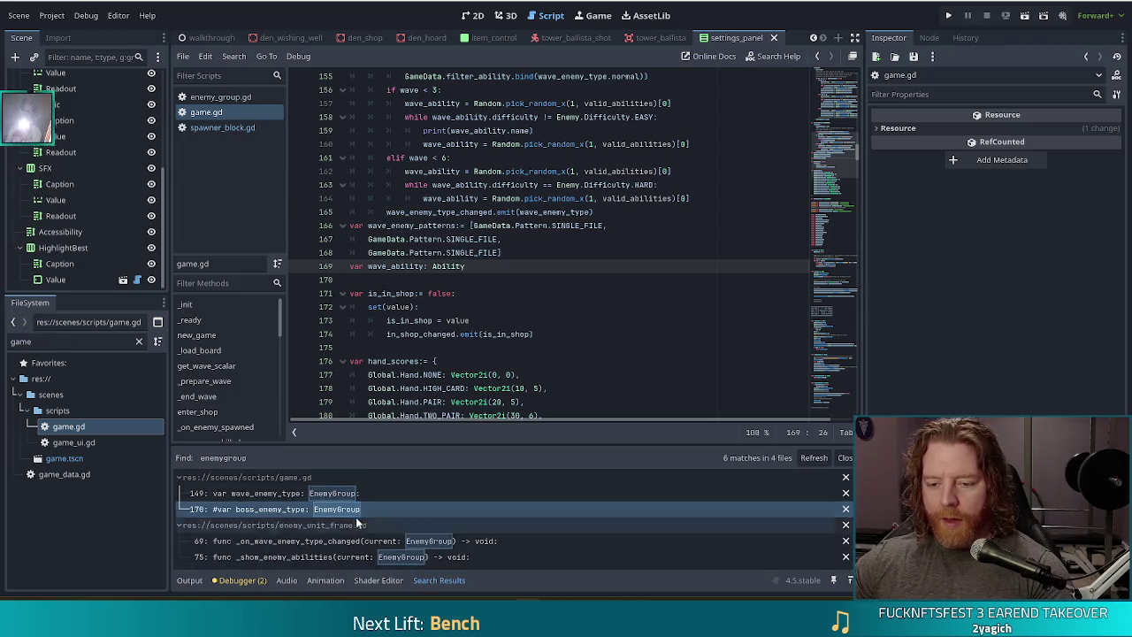
click(381, 542)
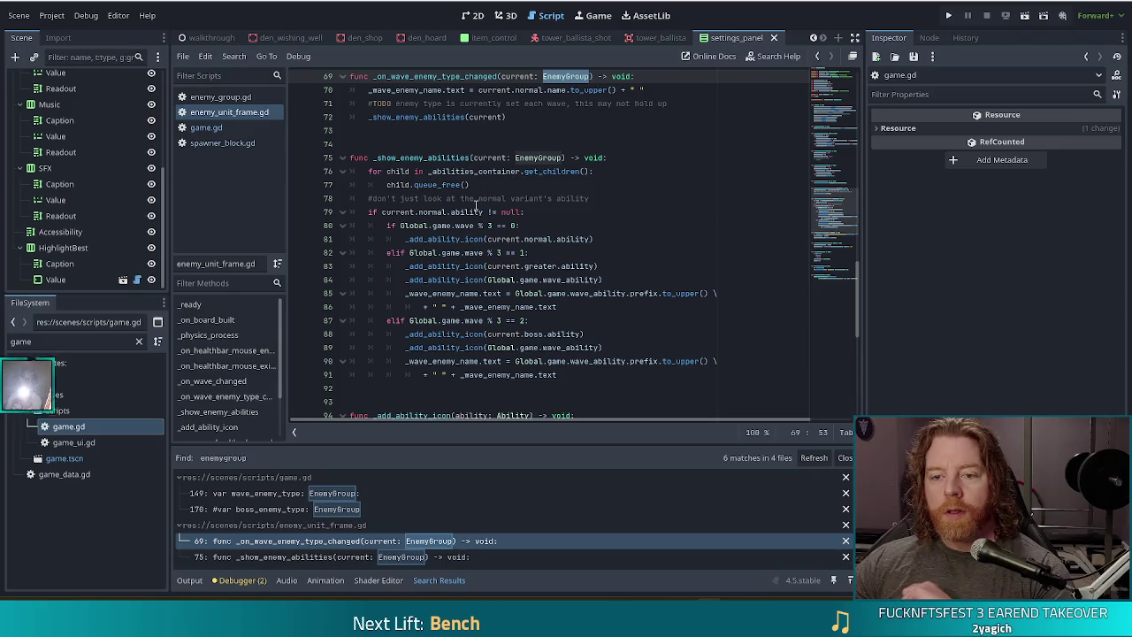
Review the current.normal and current.boss ability references in _show_enemy_abilities, then open enemy_group.gd
click(491, 174)
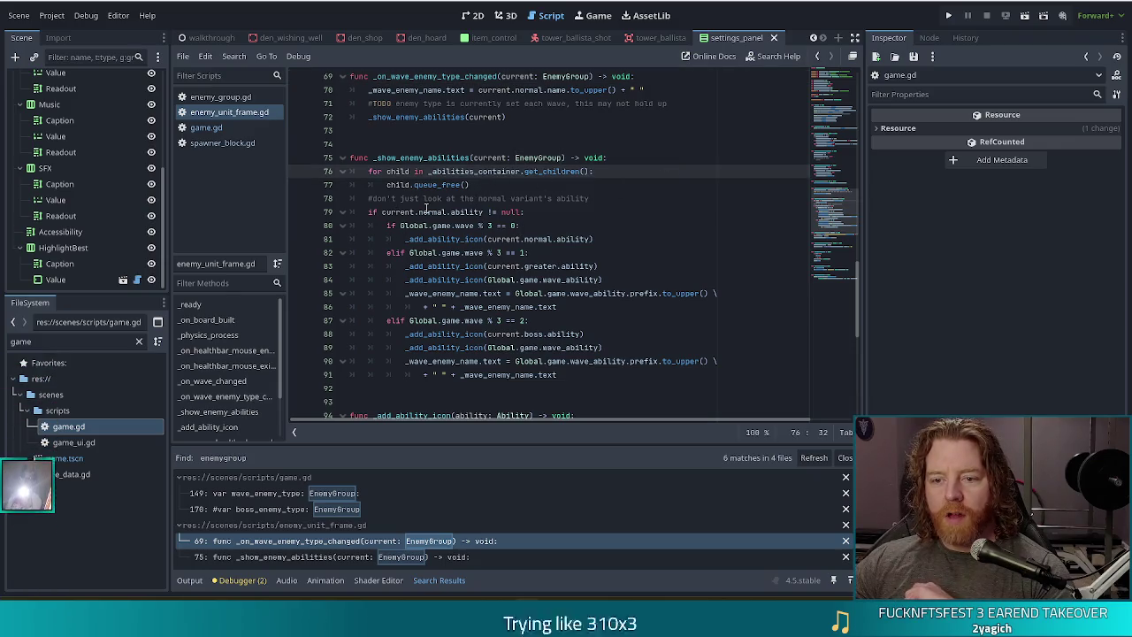
click(495, 160)
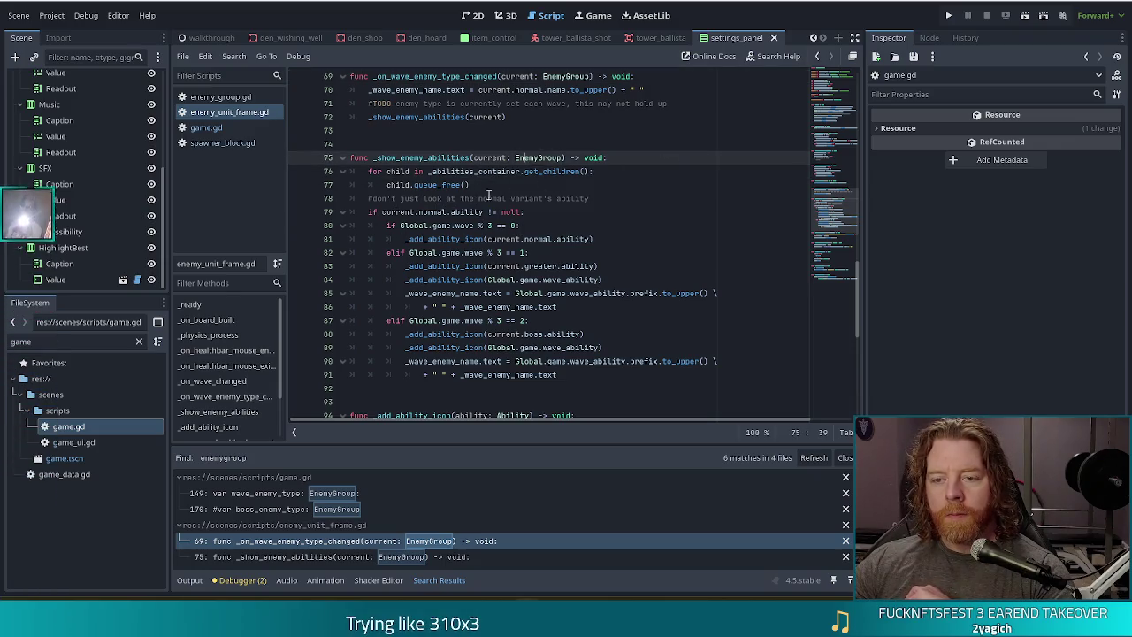
click(419, 212)
click(516, 239)
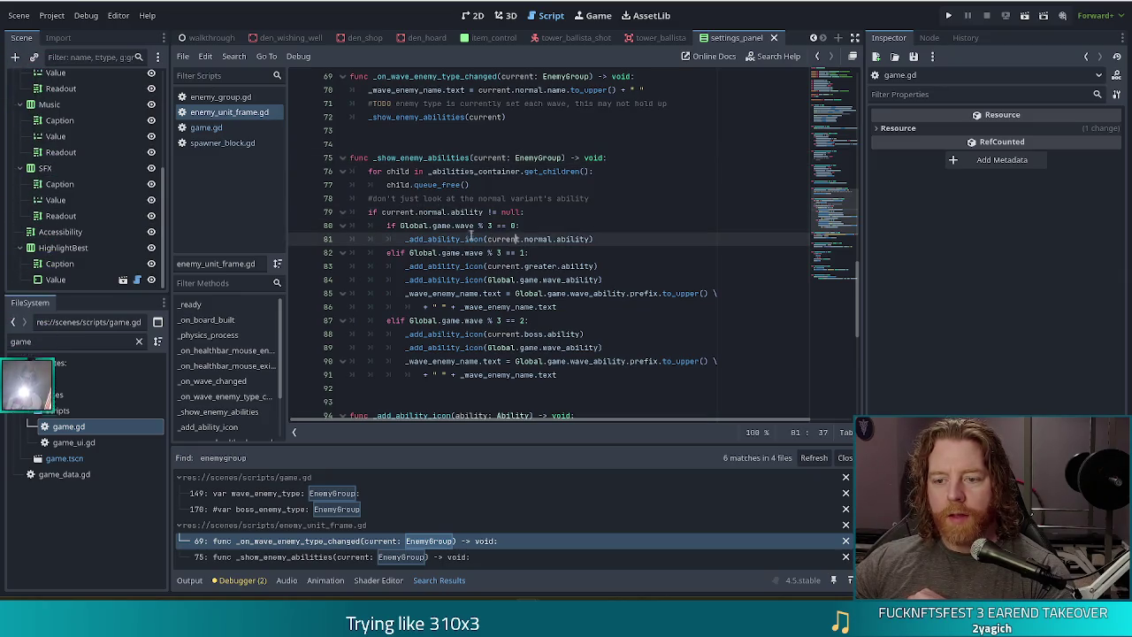
click(389, 211)
click(448, 213)
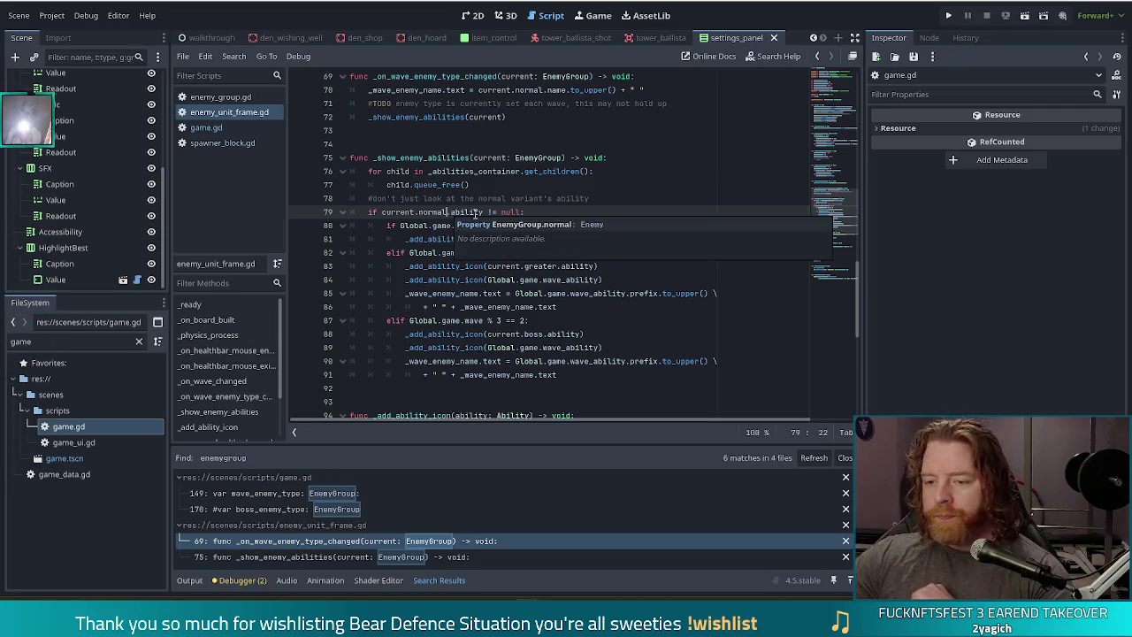
click(520, 334)
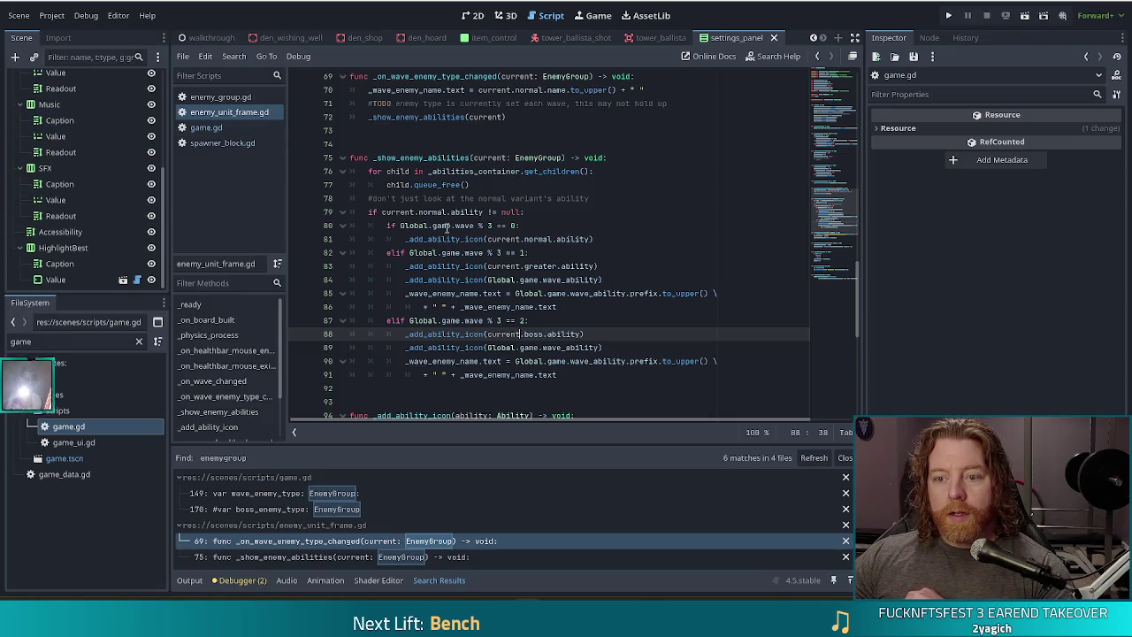
click(221, 96)
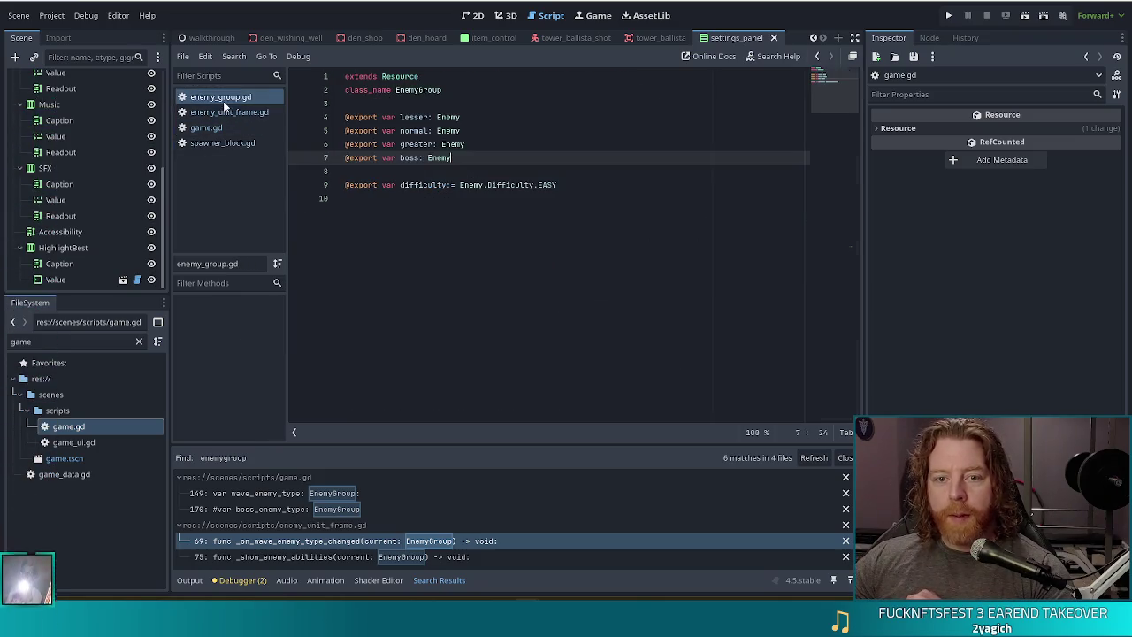
Append 'DateMe' to the EnemyGroup class_name on line 2 of enemy_group.gd
click(458, 87)
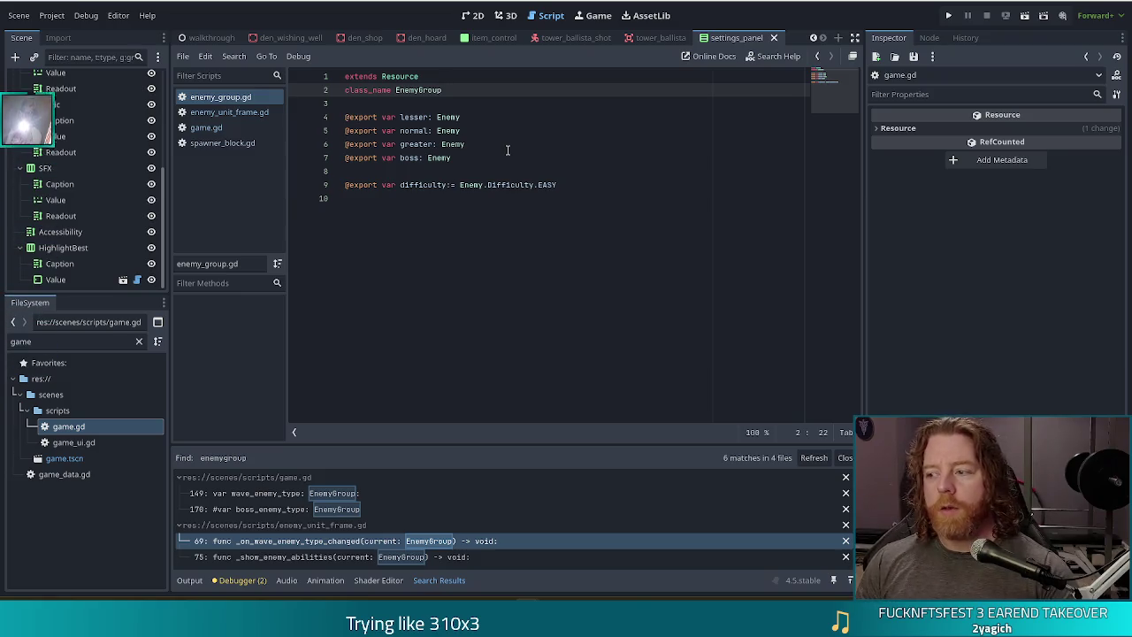
text(Da)
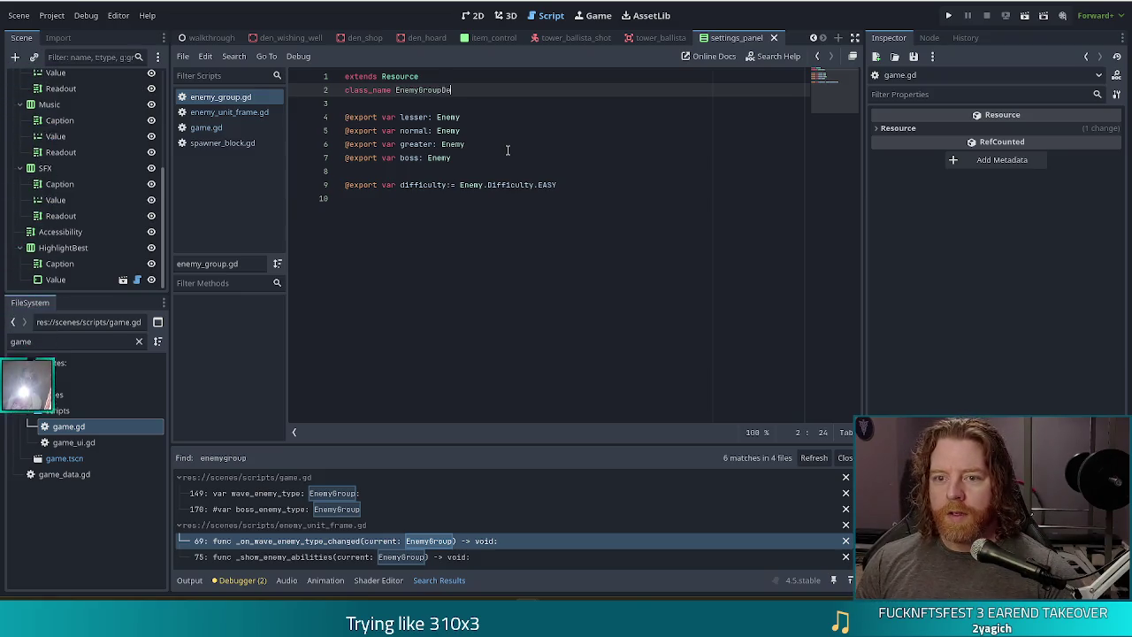
text(teMe)
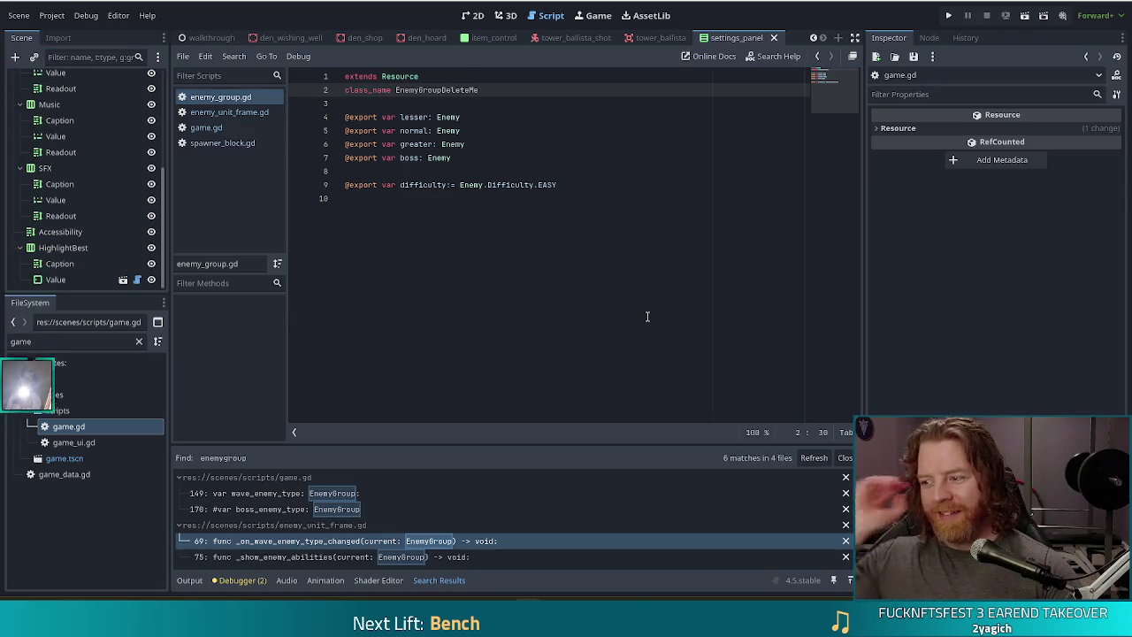
key(XF86AudioLowerVolume)
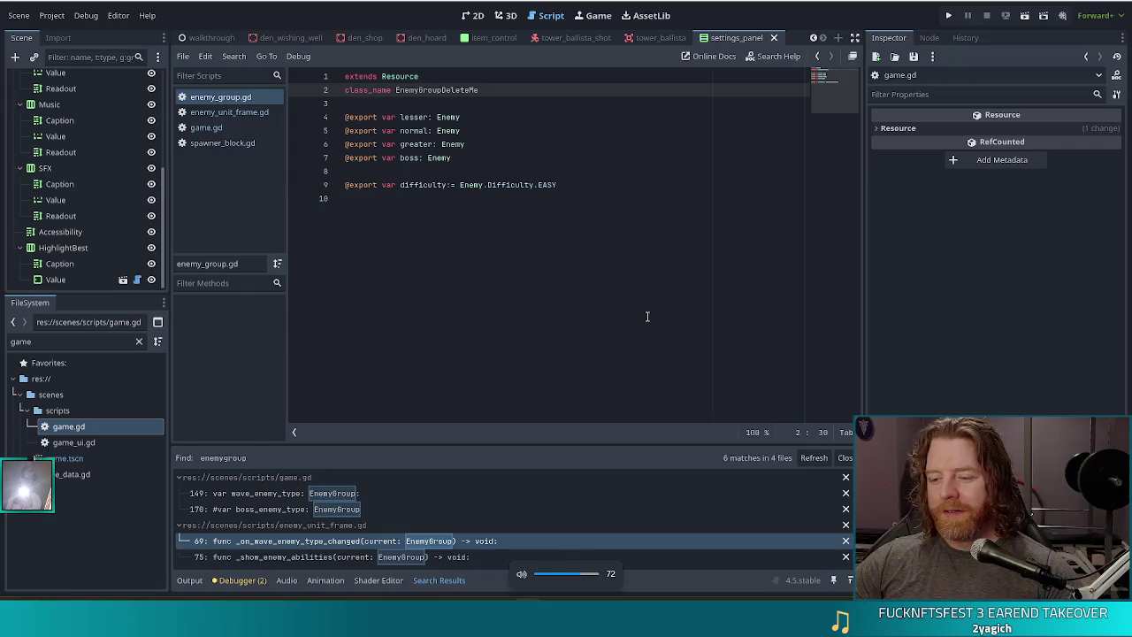
click(511, 131)
click(485, 91)
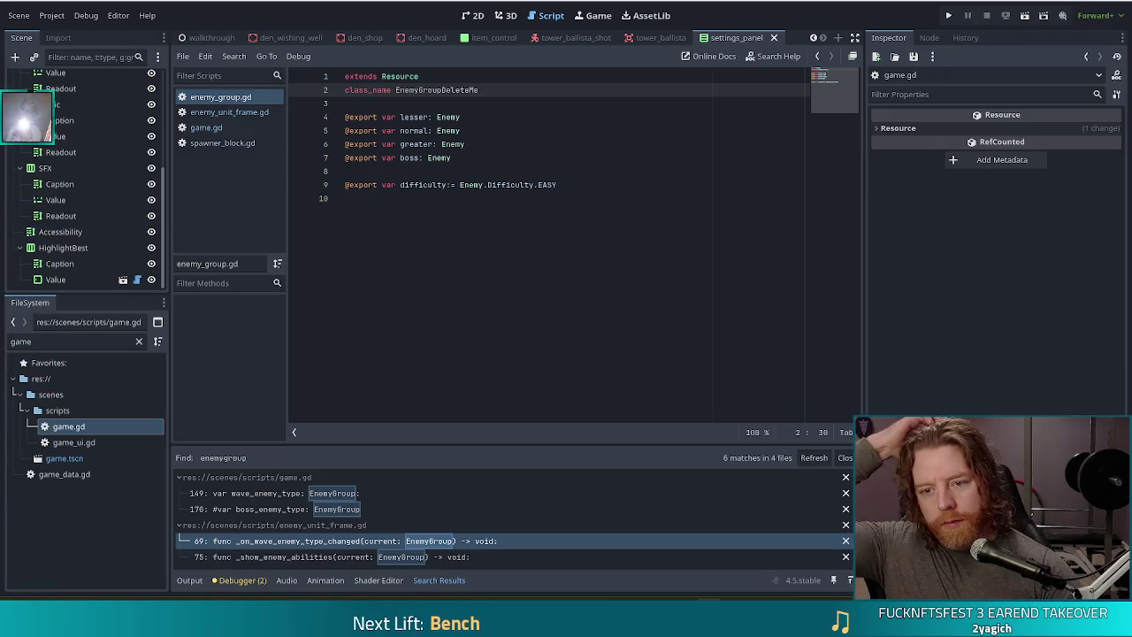
drag(566, 185, 570, 172)
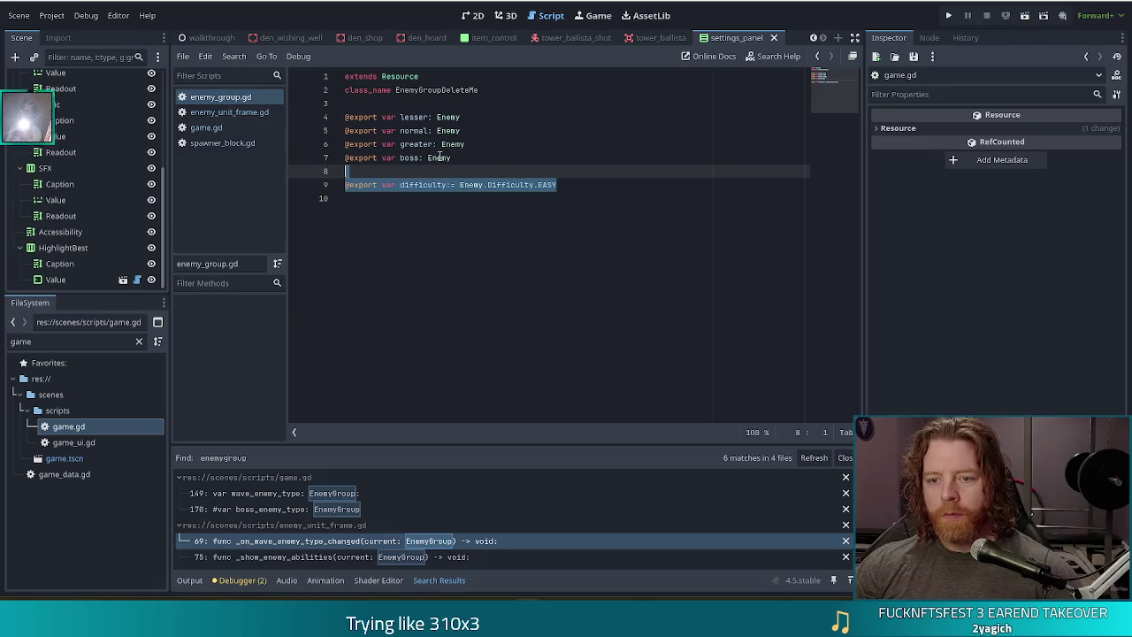
Paste the difficulty export into enemy.gd below its existing exports, separated by a blank line, and save
click(458, 157)
ctrl+click(434, 158)
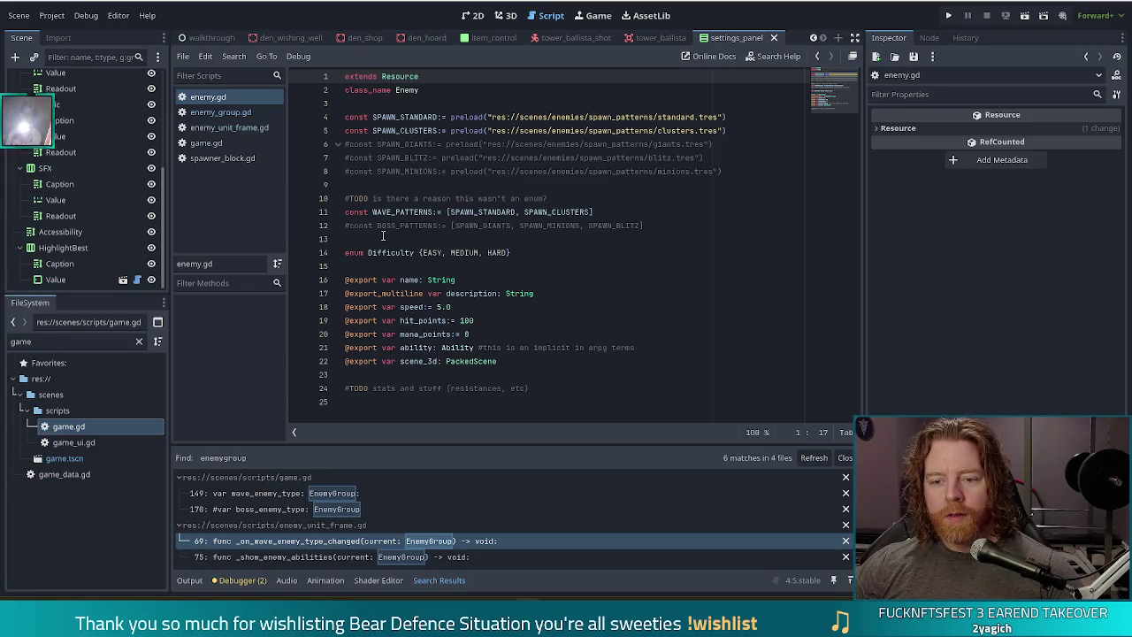
click(530, 361)
key(Return)
text(@export var difficulty:= Enemy.Difficulty.EASY)
click(499, 361)
key(Return)
click(428, 348)
key(ctrl+s)
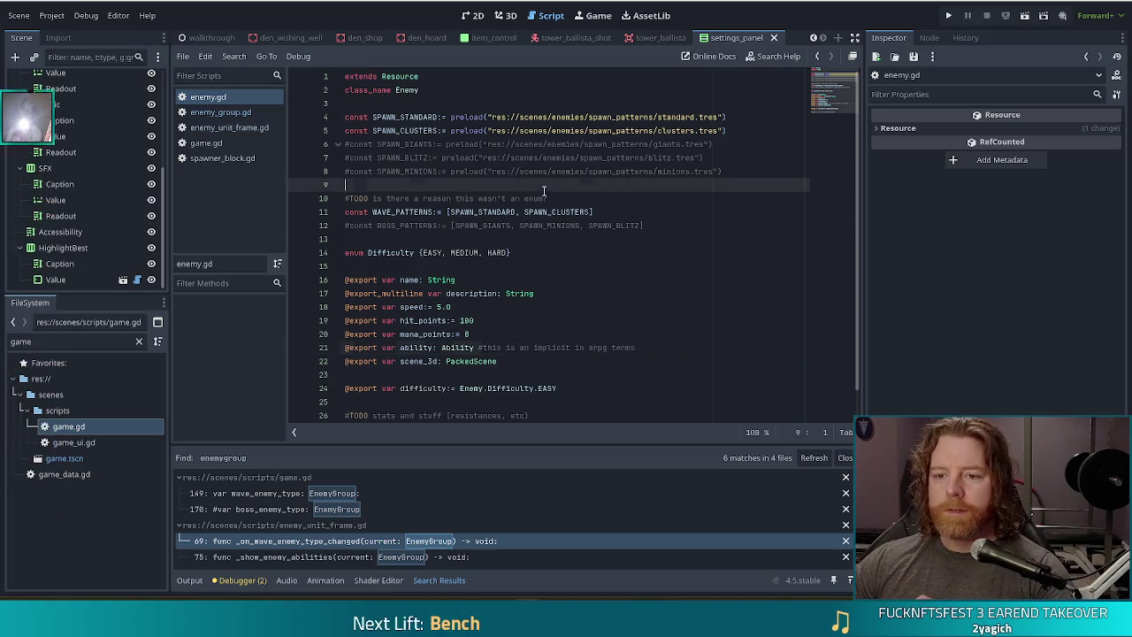
Open enemy_unit_frame.gd to see the EnemyGroup 'not found in current scope' error at line 69
scroll(632, 339, down, 1)
click(590, 360)
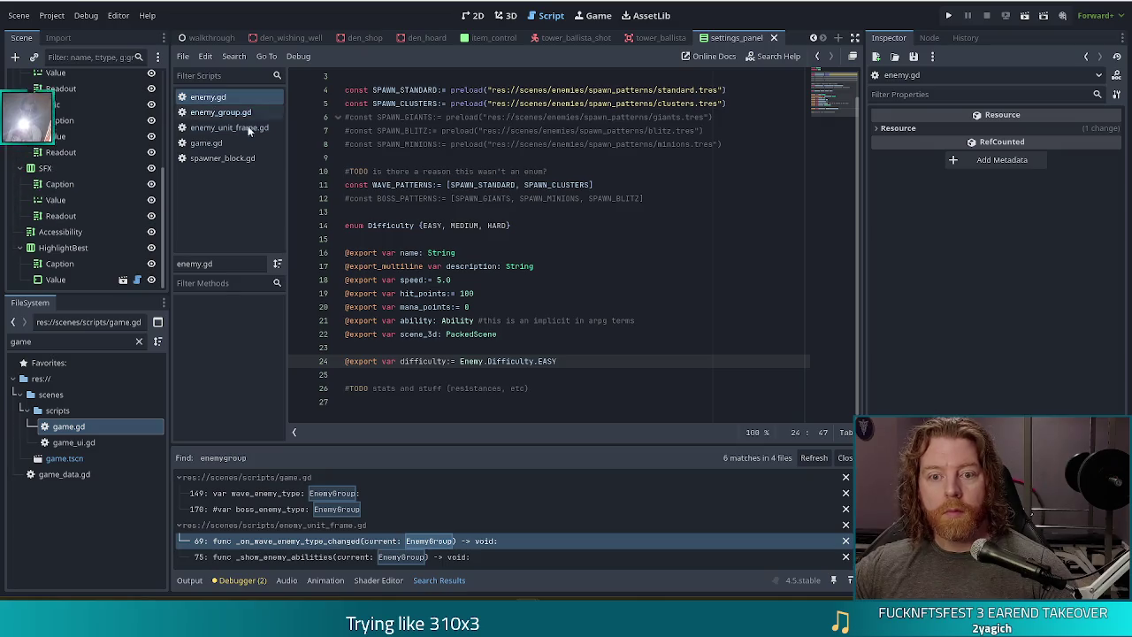
click(212, 128)
click(580, 171)
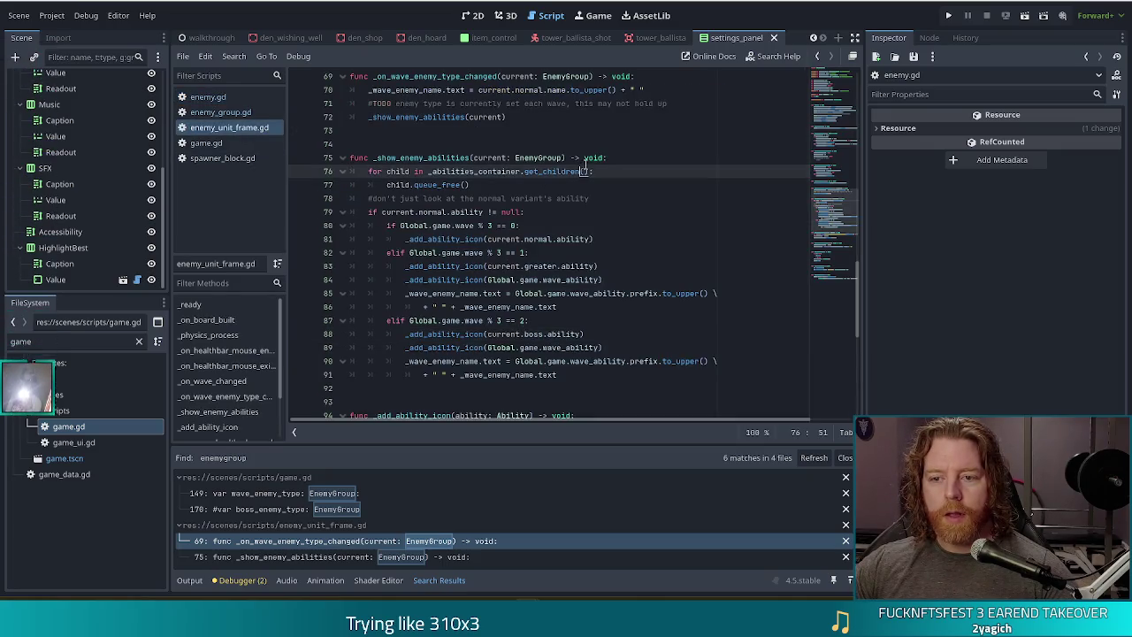
scroll(576, 167, up, 1)
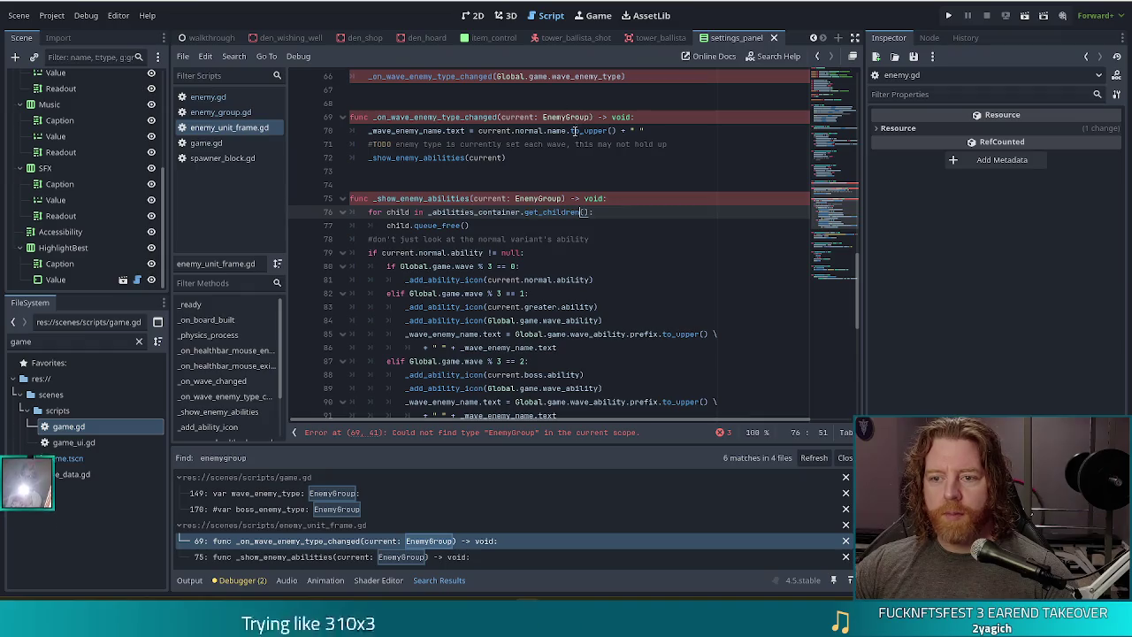
Inspect EnemyGroup on line 69 and Global.wave_enemy_type on line 66, then open game.gd's wave_ability reroll
scroll(531, 181, up, 2)
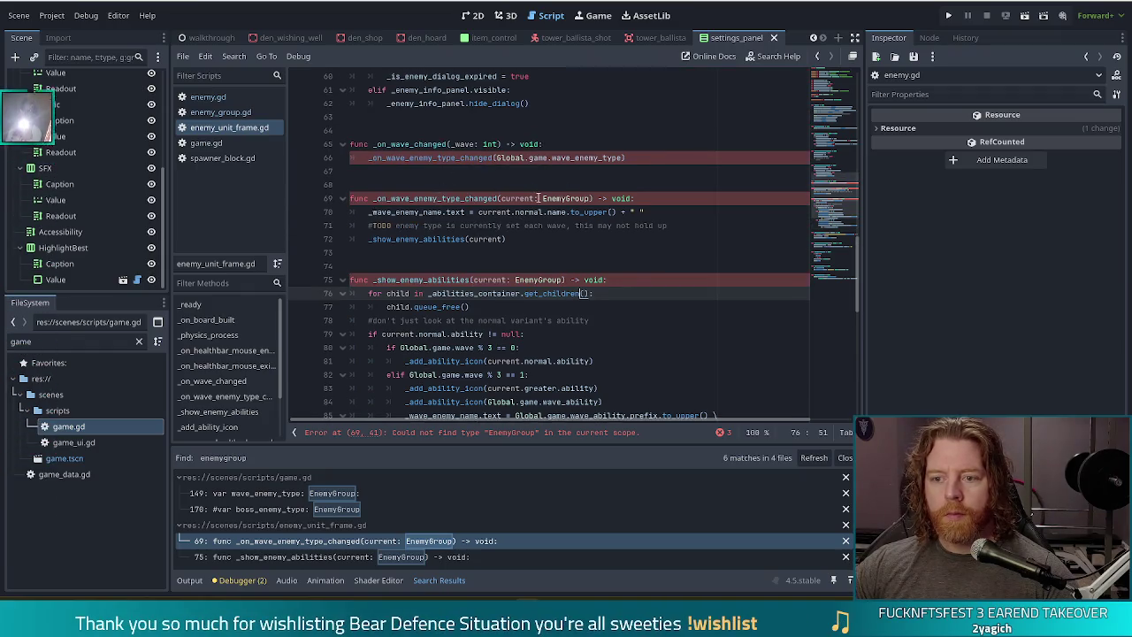
click(542, 198)
click(588, 198)
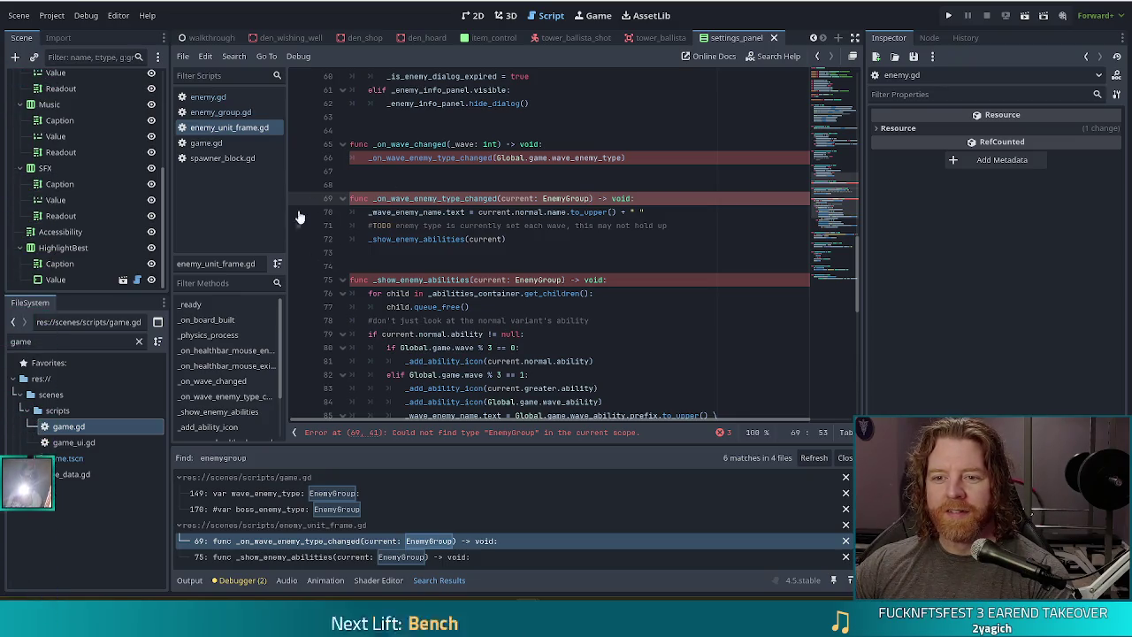
click(552, 158)
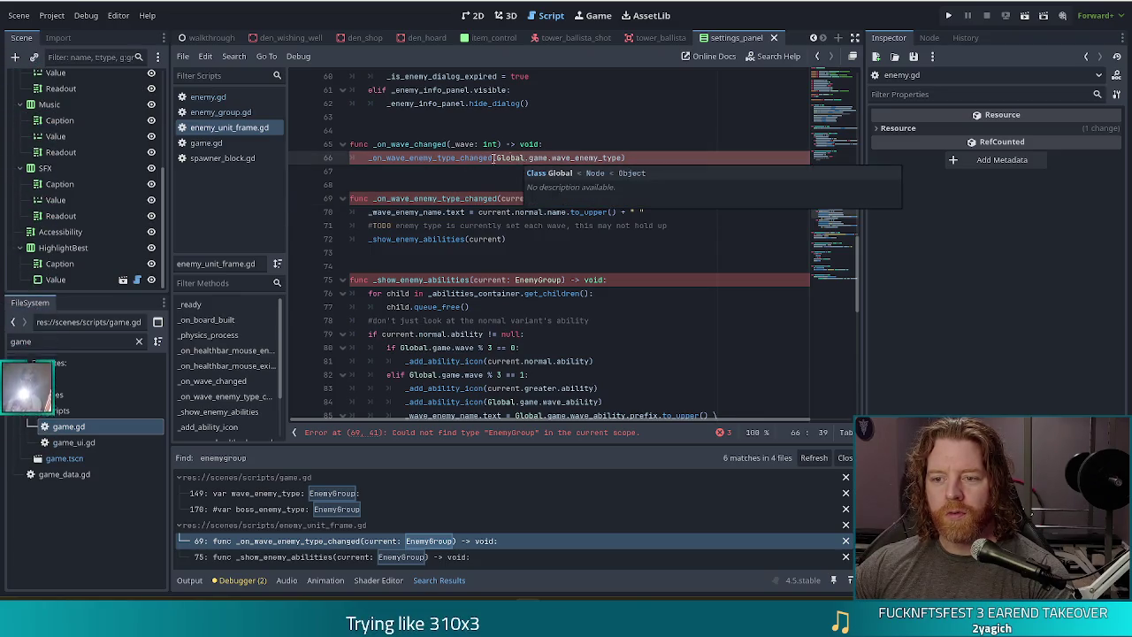
click(589, 157)
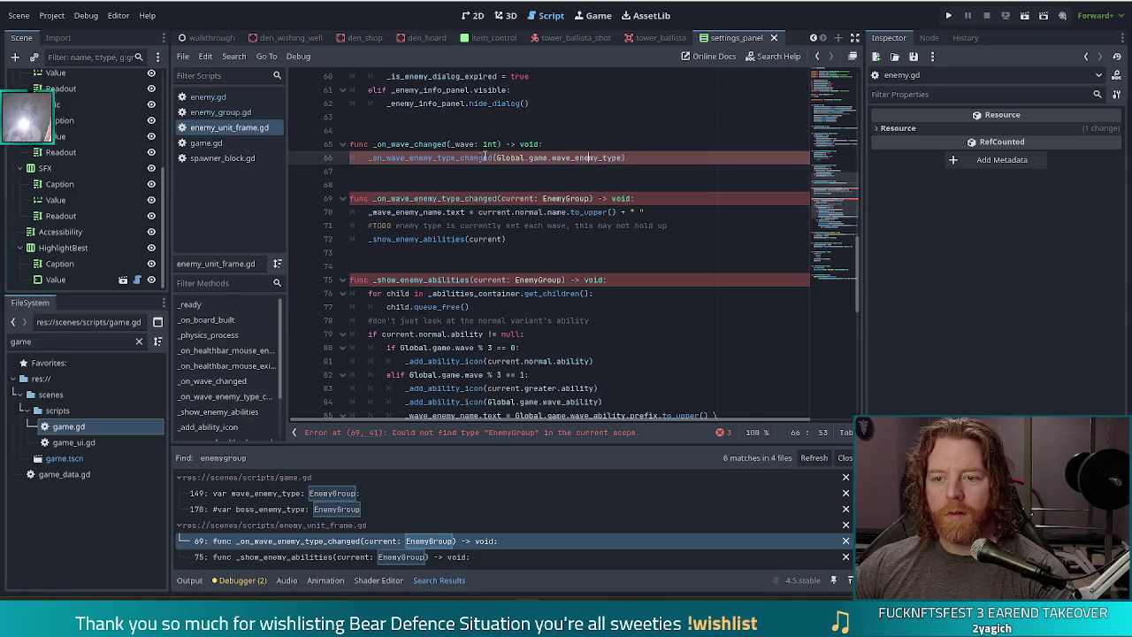
click(621, 157)
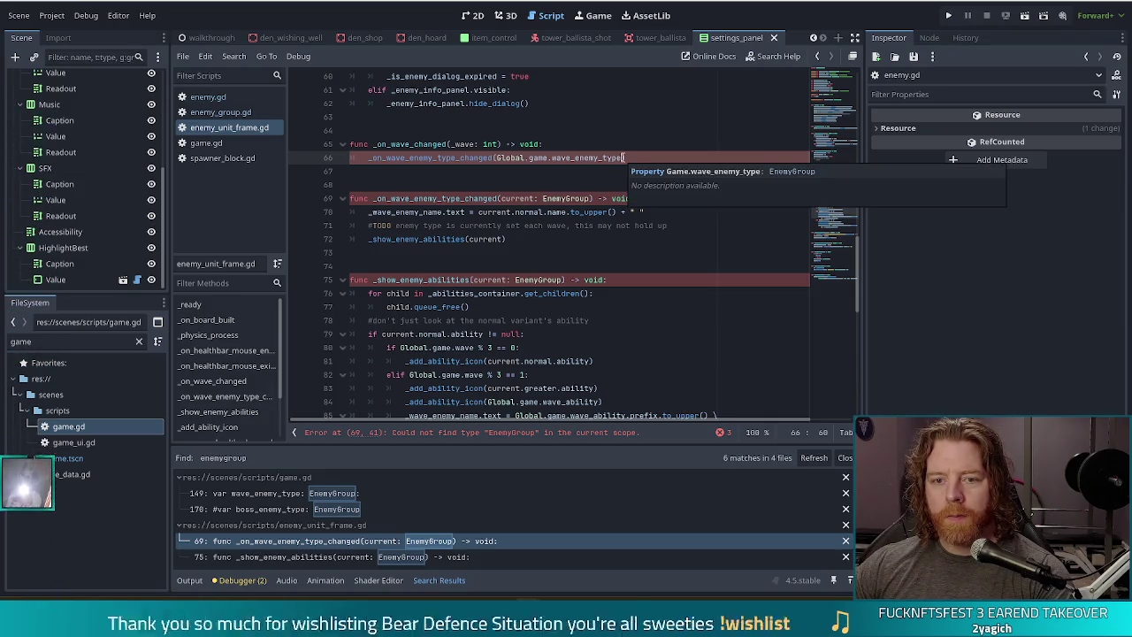
click(265, 144)
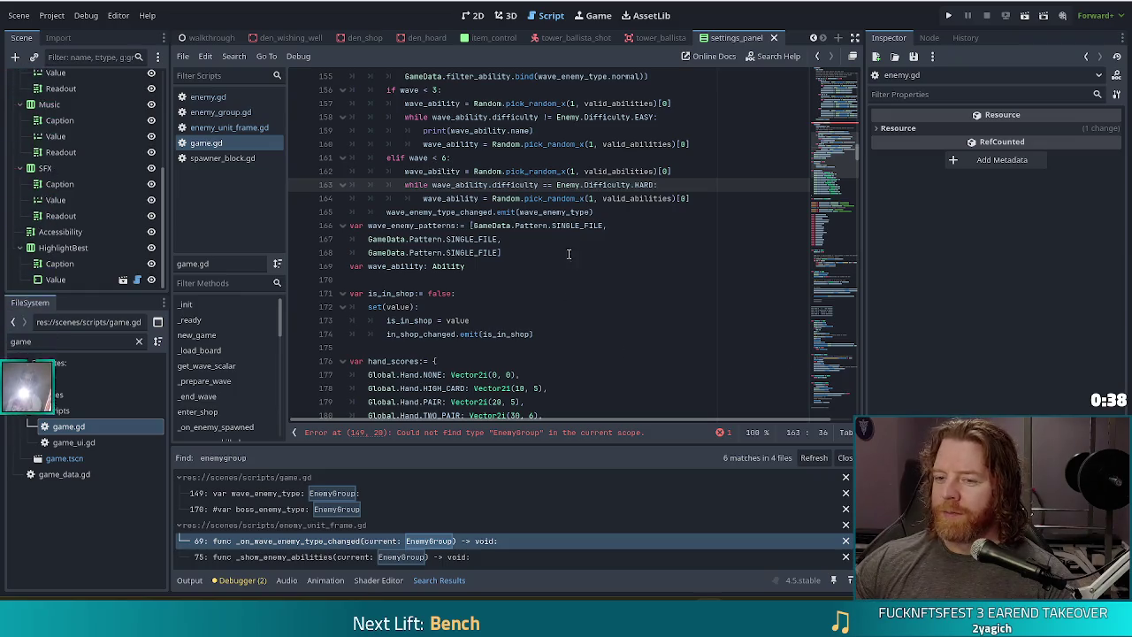
click(614, 198)
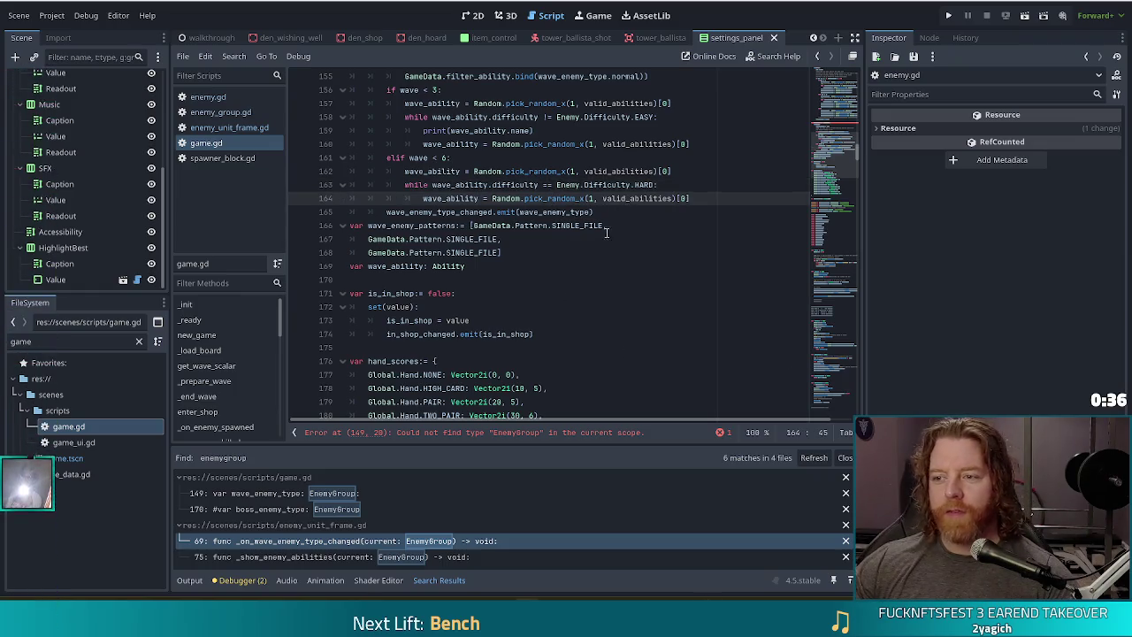
Change the EnemyGroup type to Enemy in game.gd and save the script
scroll(566, 235, up, 6)
click(492, 238)
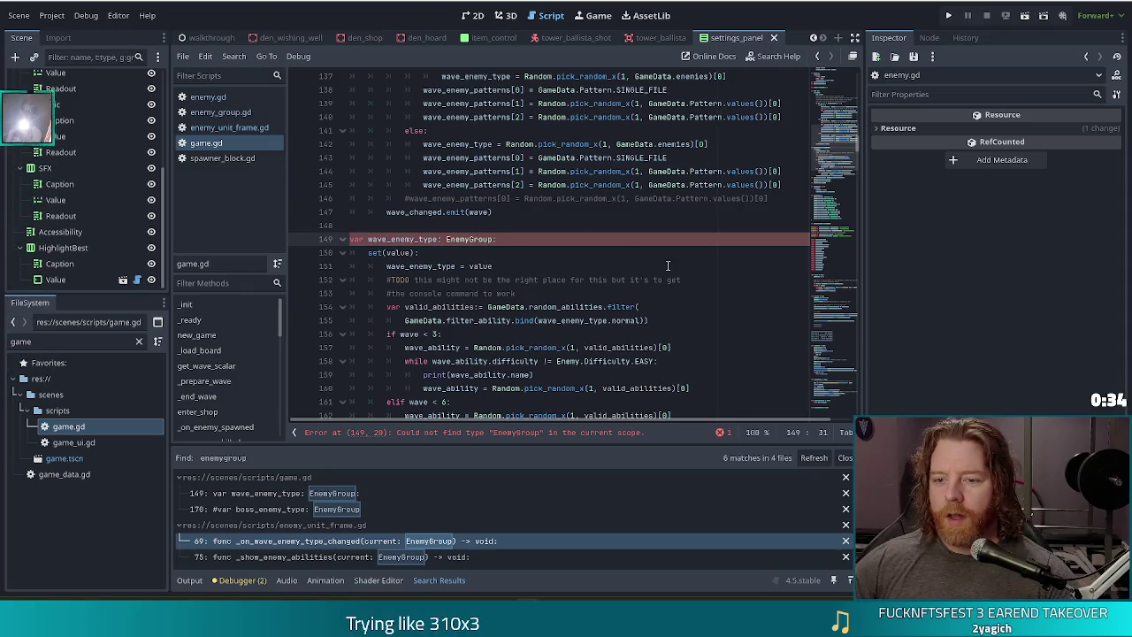
key(BackSpace)
key(BackSpace)
key(BackSpace)
key(ctrl+s)
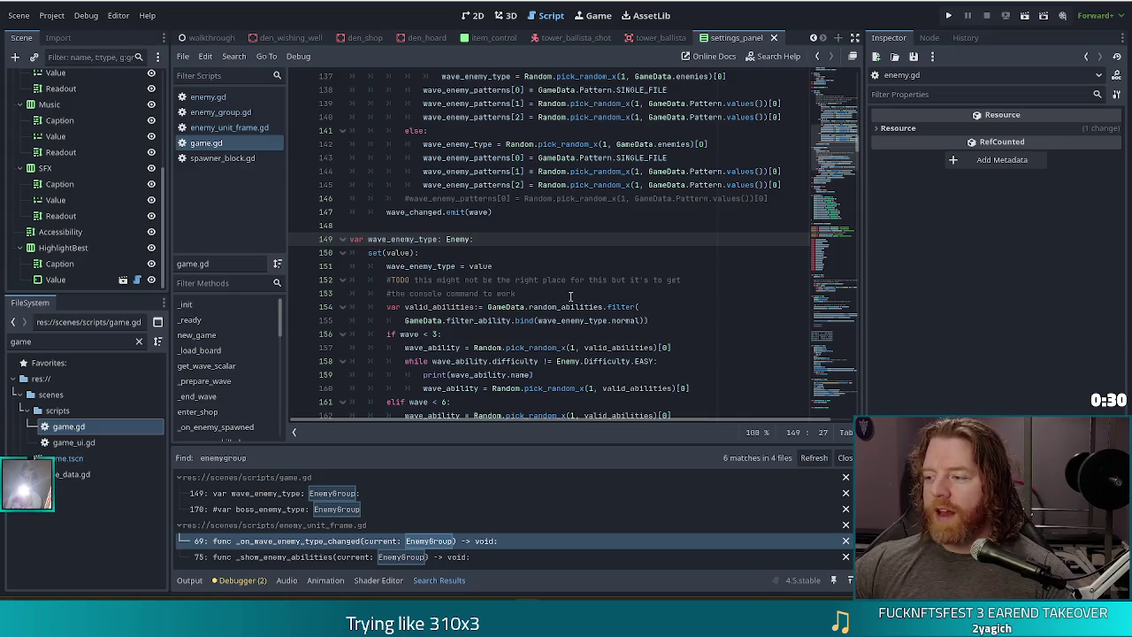
Review lines 149-158, then jump to filter_ability's definition in game_data.gd
scroll(602, 230, down, 2)
scroll(602, 230, down, 1)
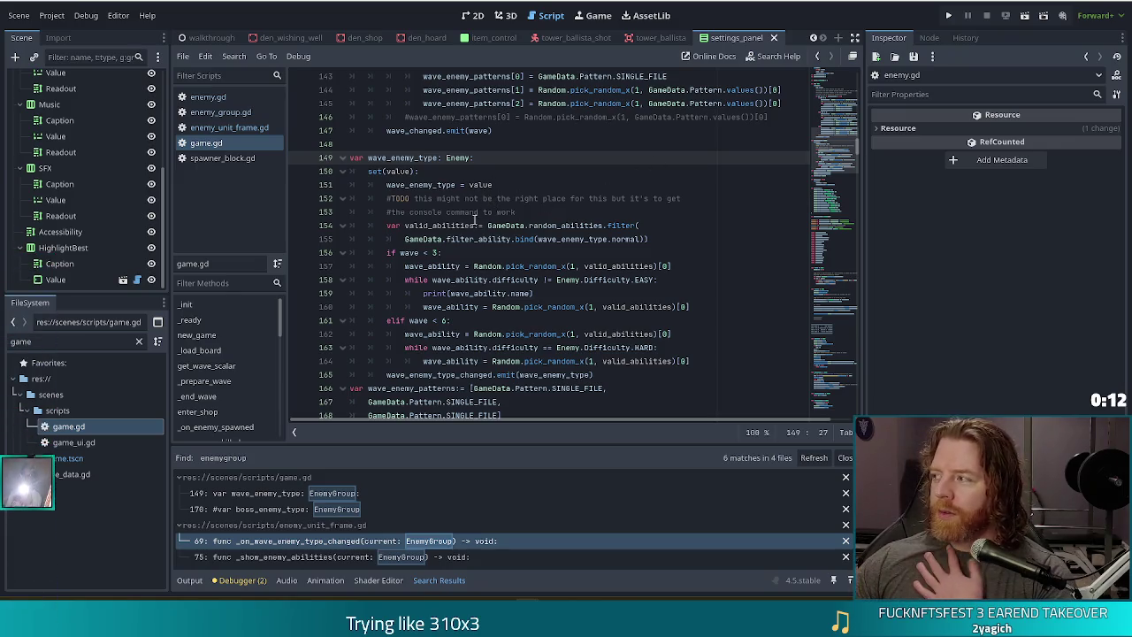
click(447, 158)
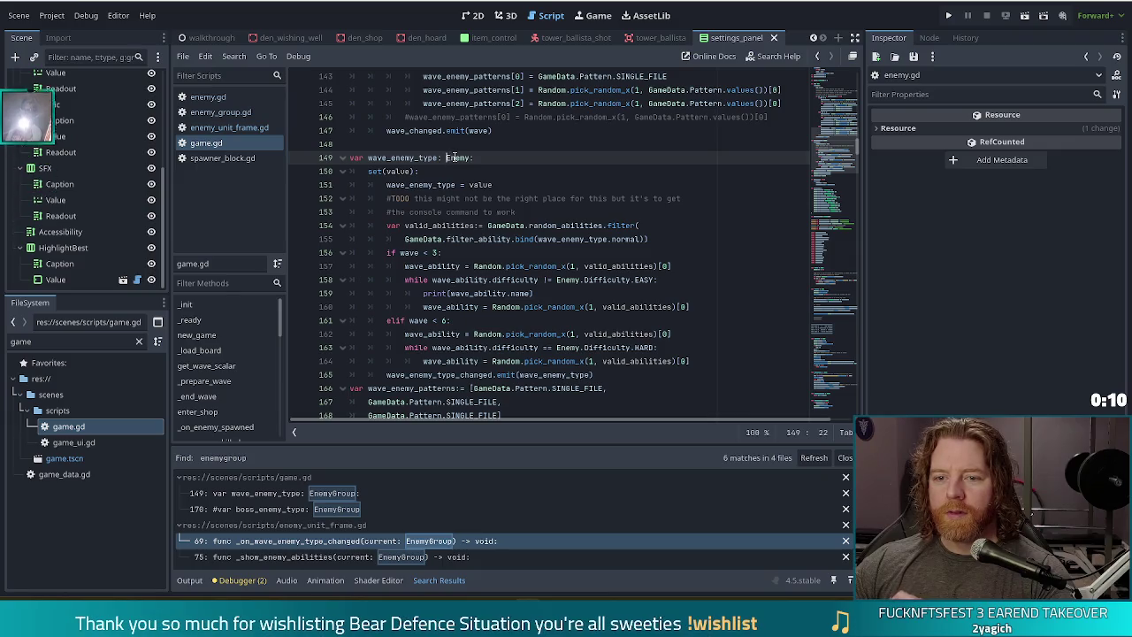
scroll(469, 201, down, 3)
scroll(530, 239, up, 3)
click(499, 185)
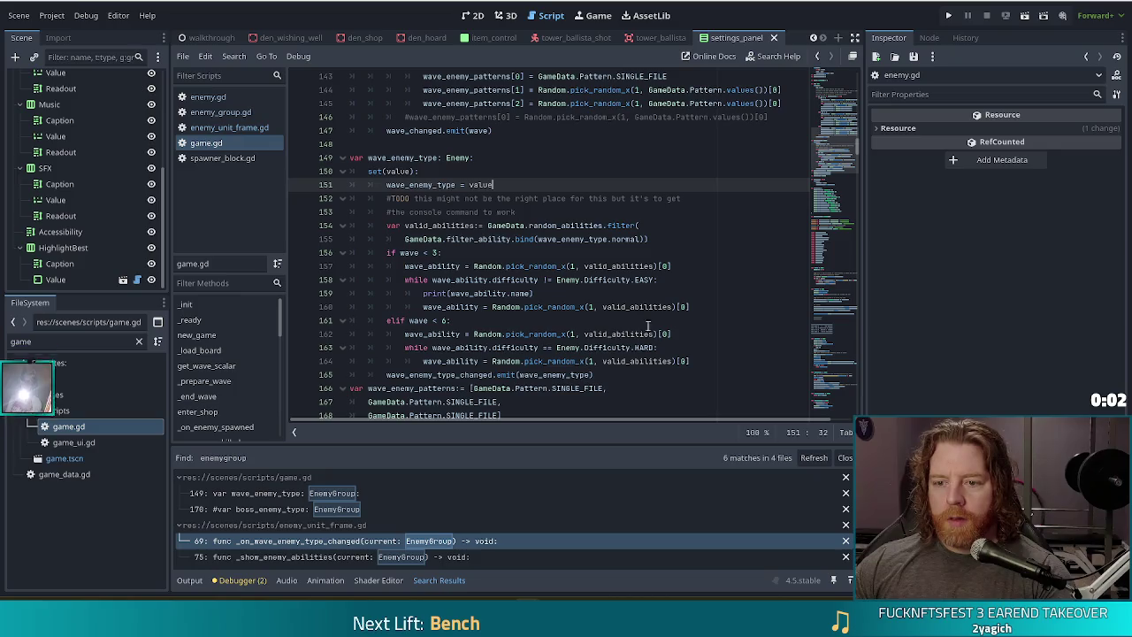
click(582, 280)
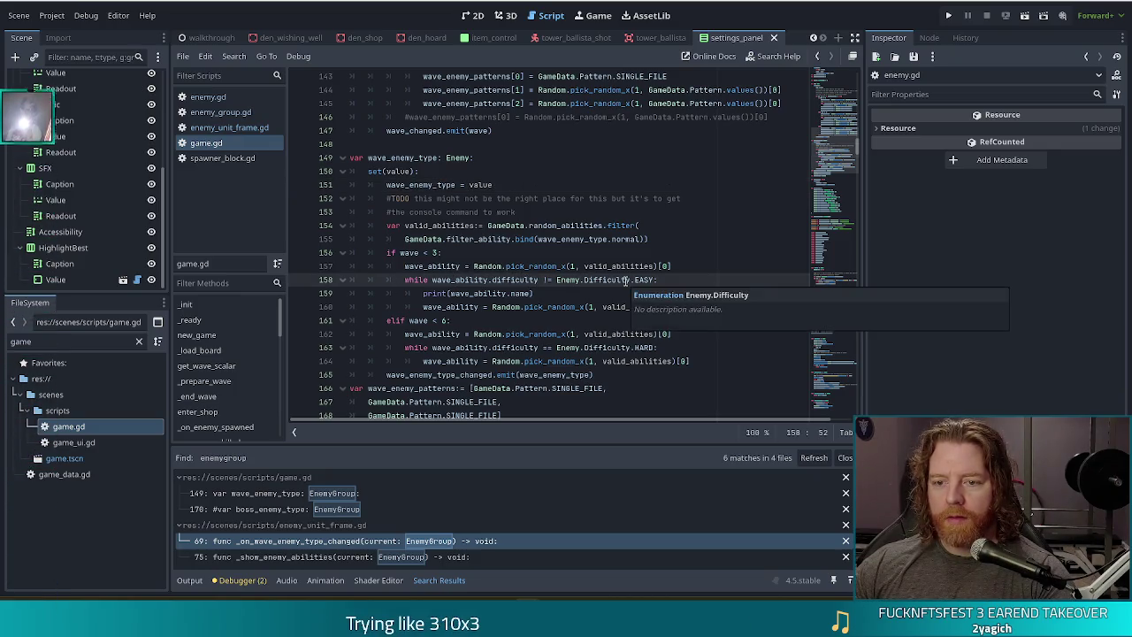
scroll(537, 251, down, 2)
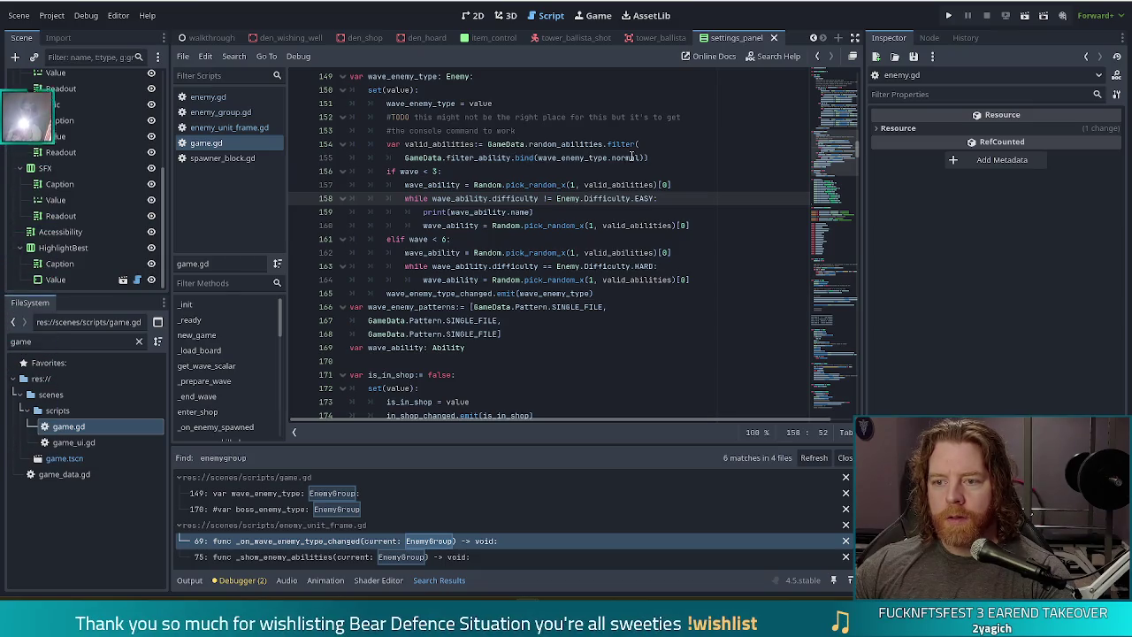
click(580, 158)
ctrl+click(478, 158)
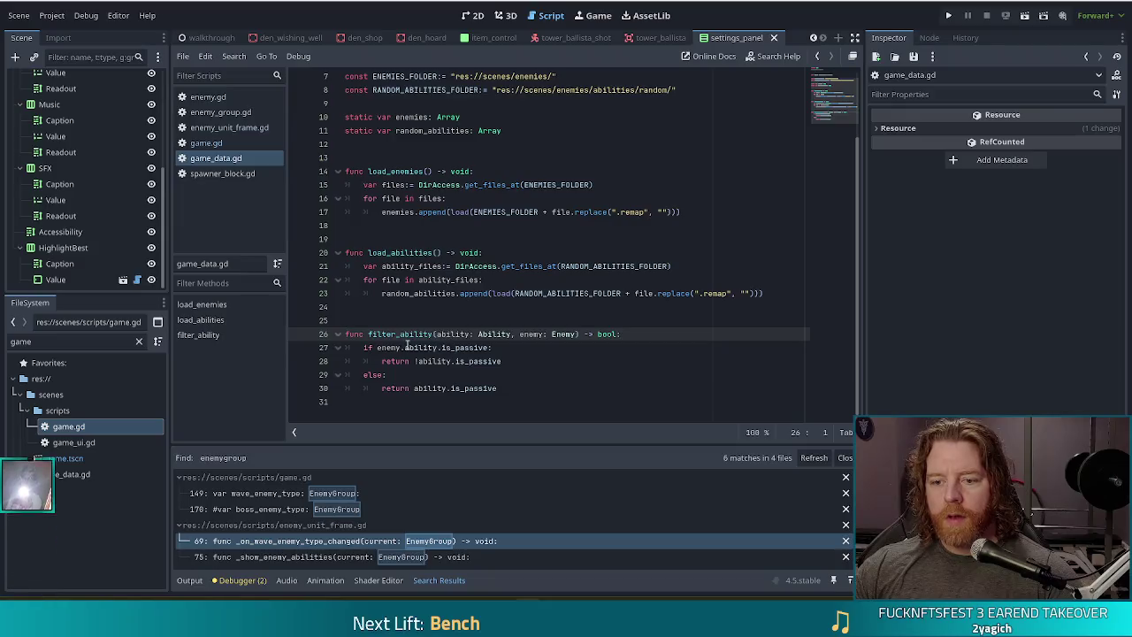
Return to game.gd and delete '.normal' so line 155's bind passes wave_enemy_type
click(560, 333)
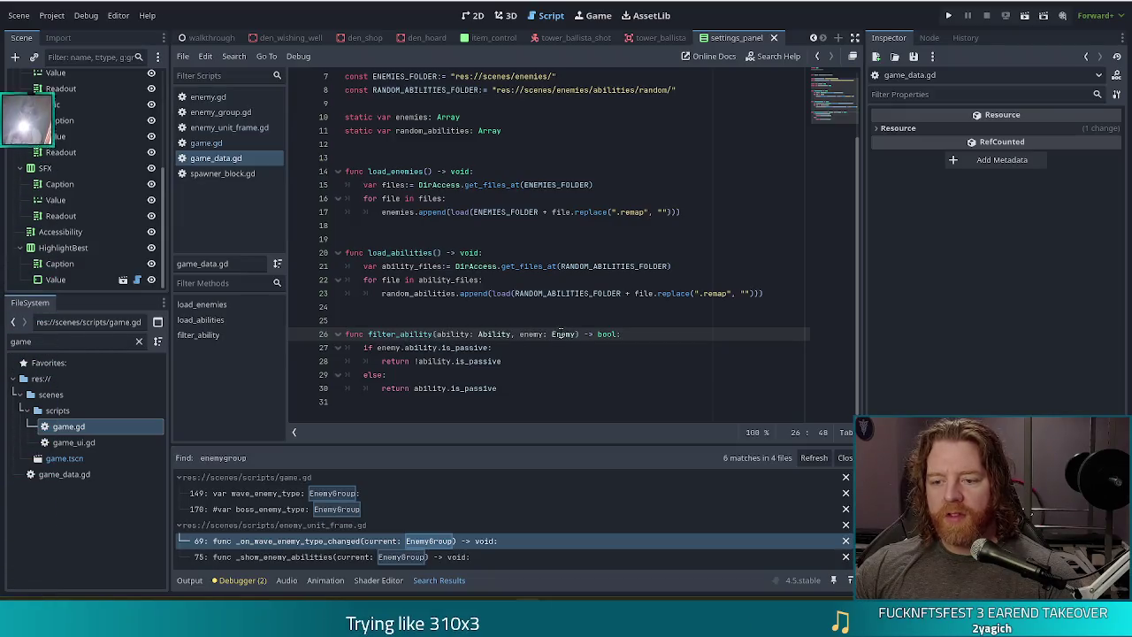
key(alt+Left)
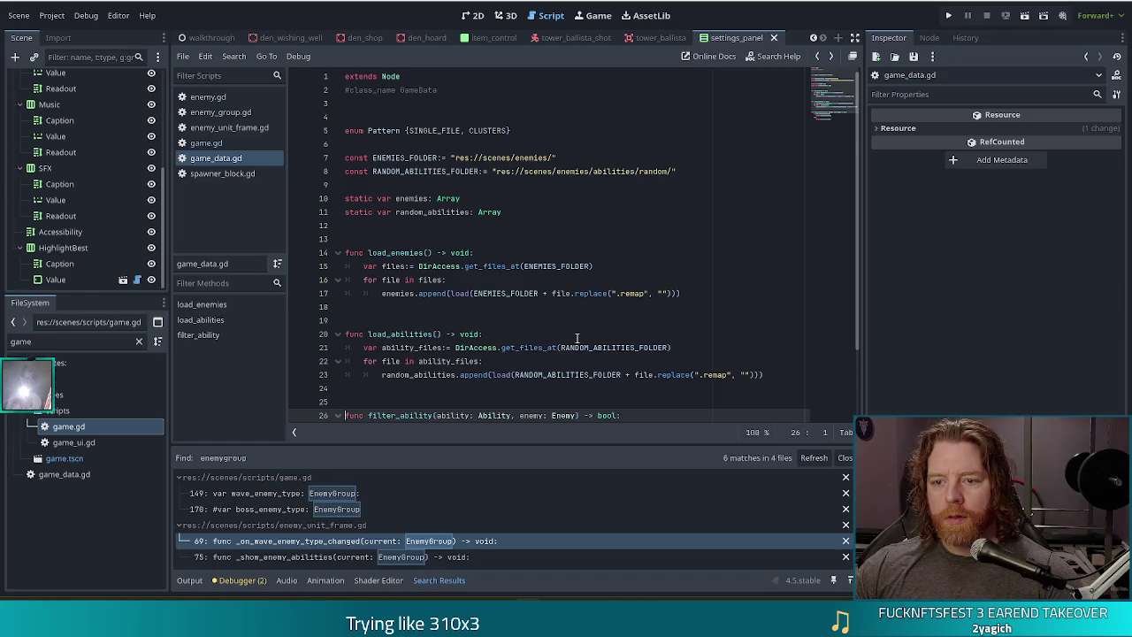
key(alt+Left)
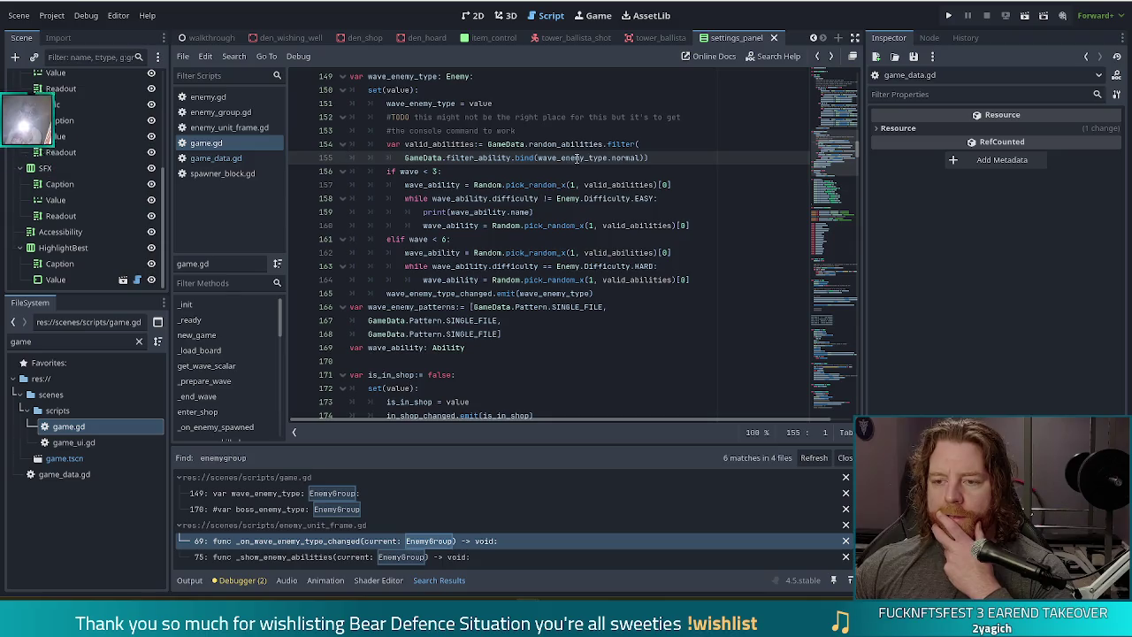
double_click(623, 158)
key(BackSpace)
key(BackSpace)
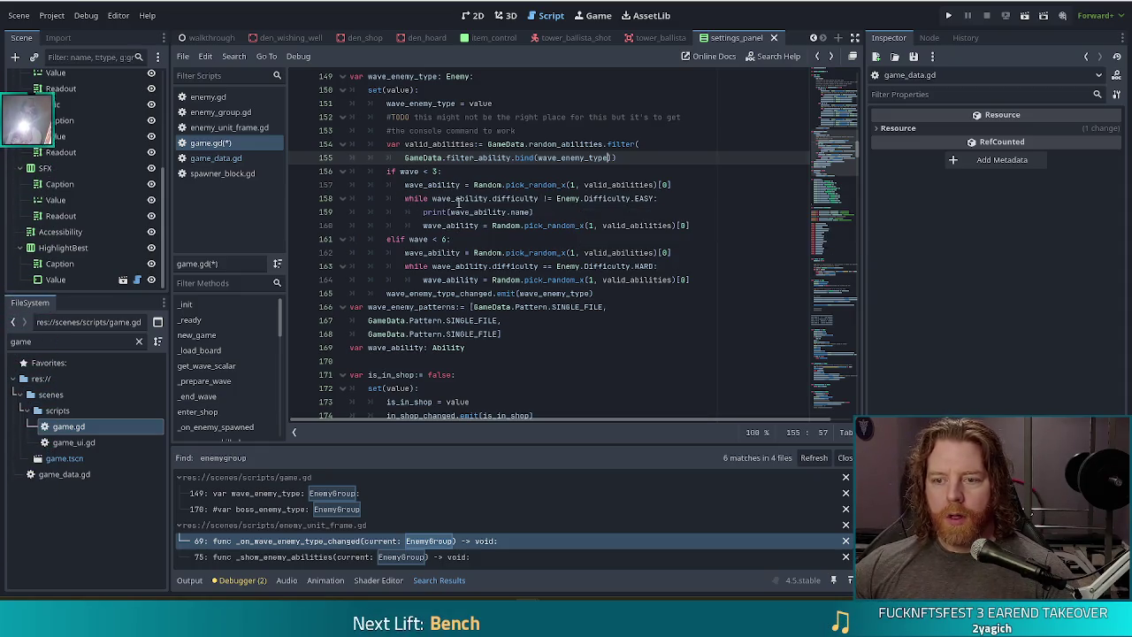
Step through the setter's easy and hard wave ability loops to the wave_enemy_type_changed emit
click(585, 186)
click(458, 213)
click(669, 228)
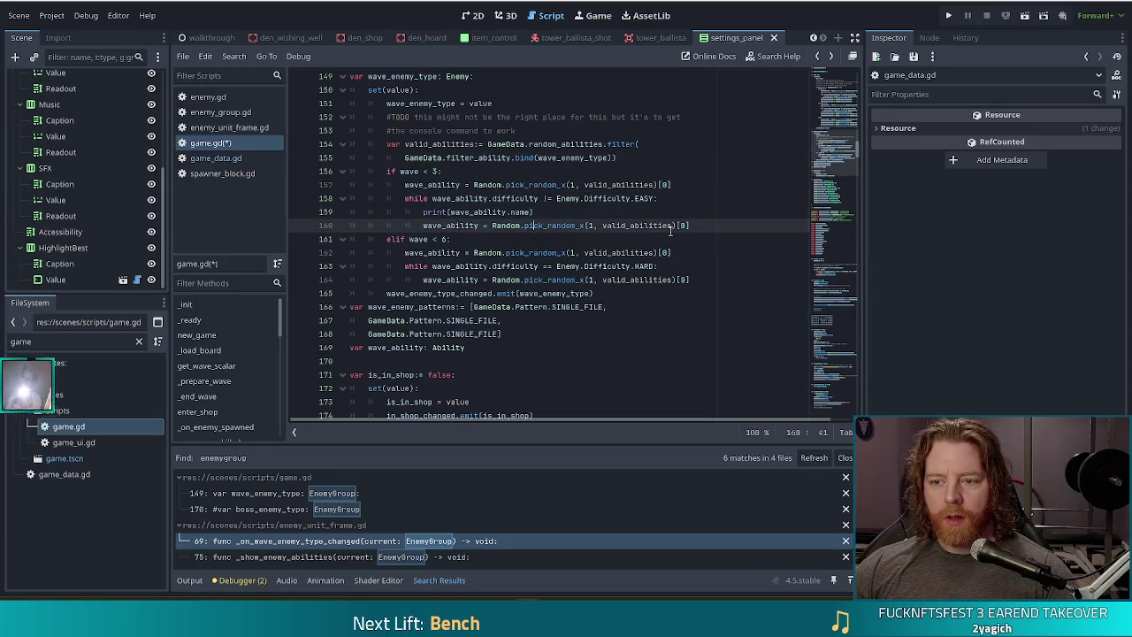
click(544, 241)
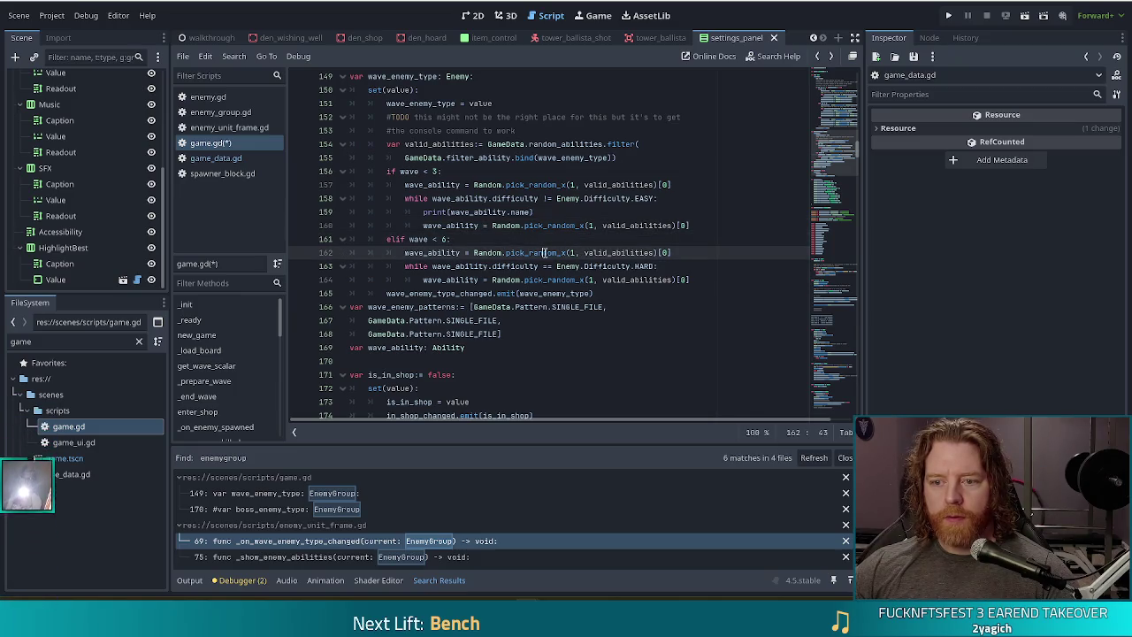
key(Down)
key(Down)
key(Down)
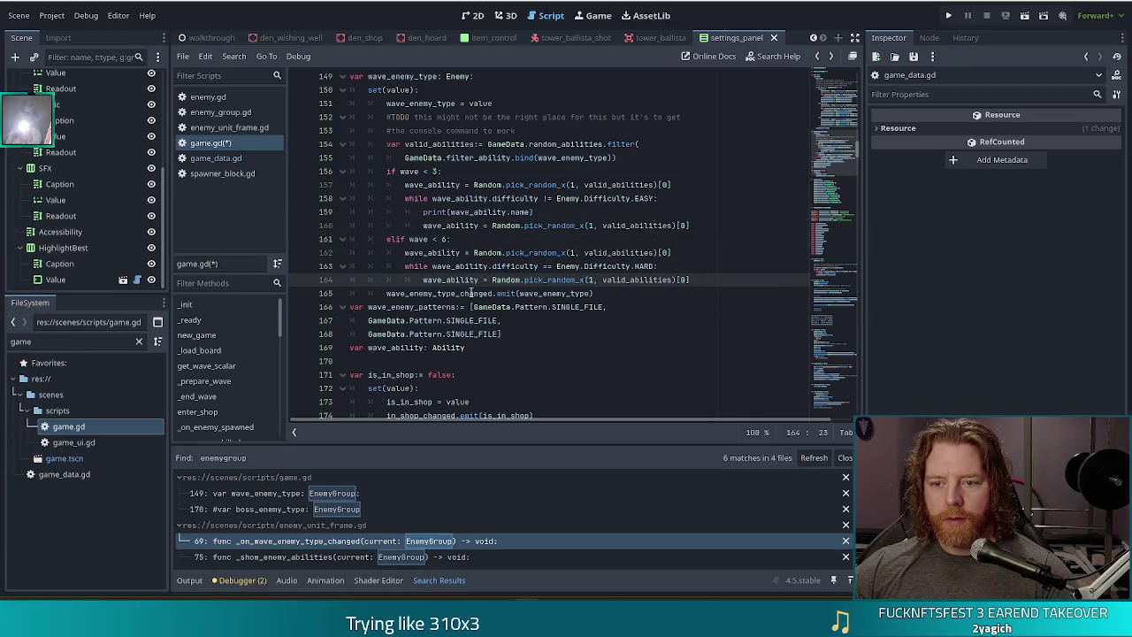
click(467, 293)
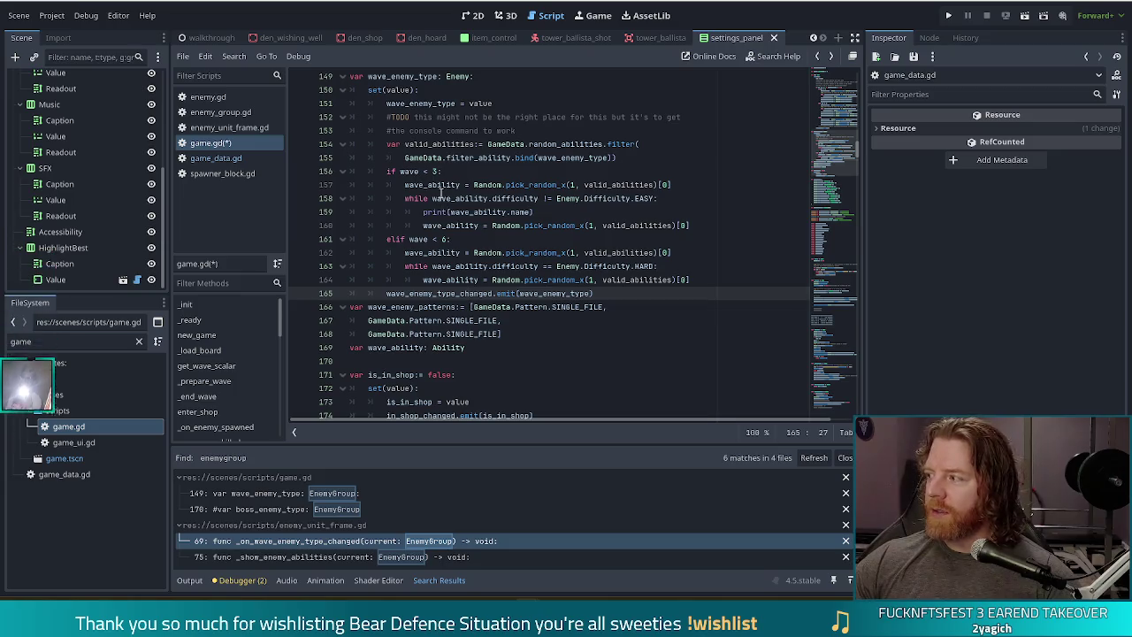
Inspect the wave_ability Ability declaration and go to the boss_enemy_type match at line 170
scroll(510, 256, down, 2)
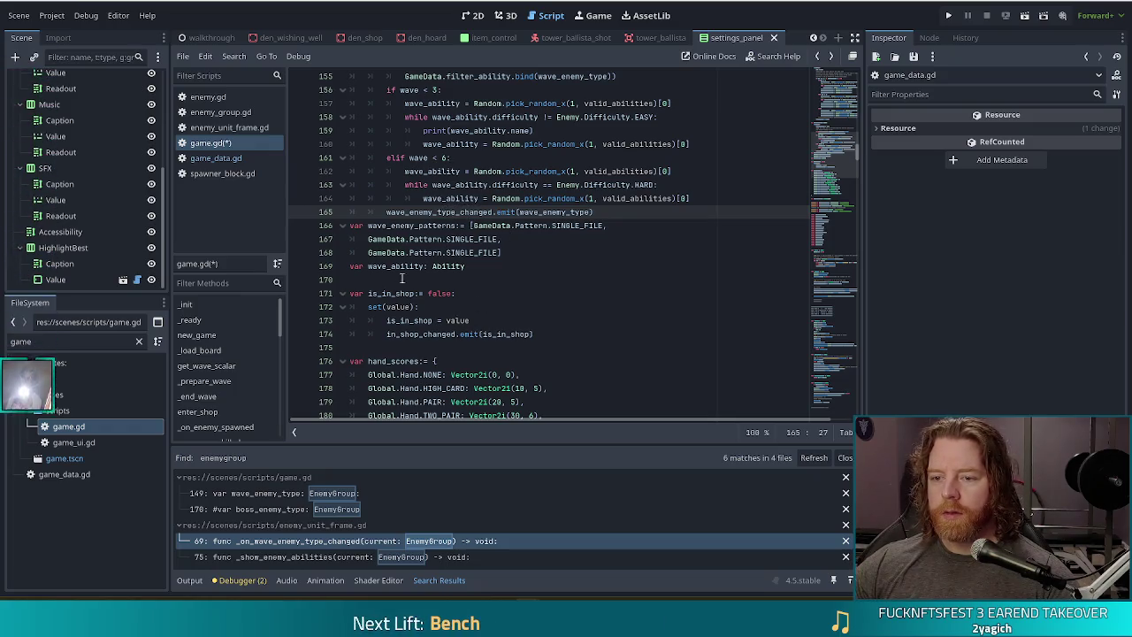
click(431, 265)
click(518, 263)
scroll(519, 247, up, 8)
scroll(519, 228, up, 4)
scroll(511, 263, down, 4)
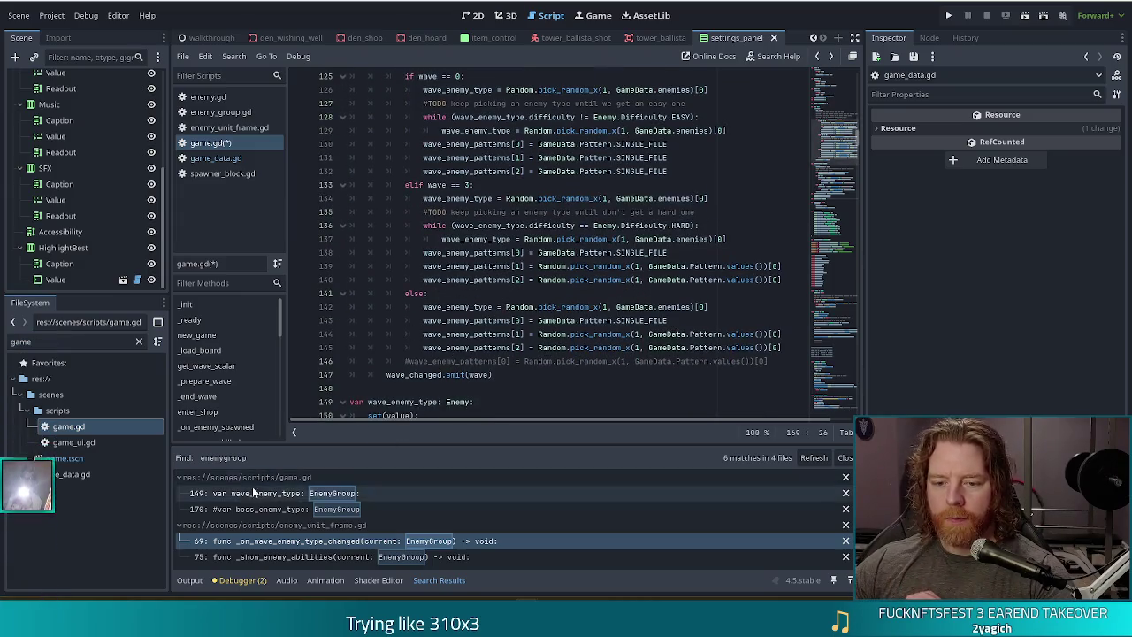
click(274, 508)
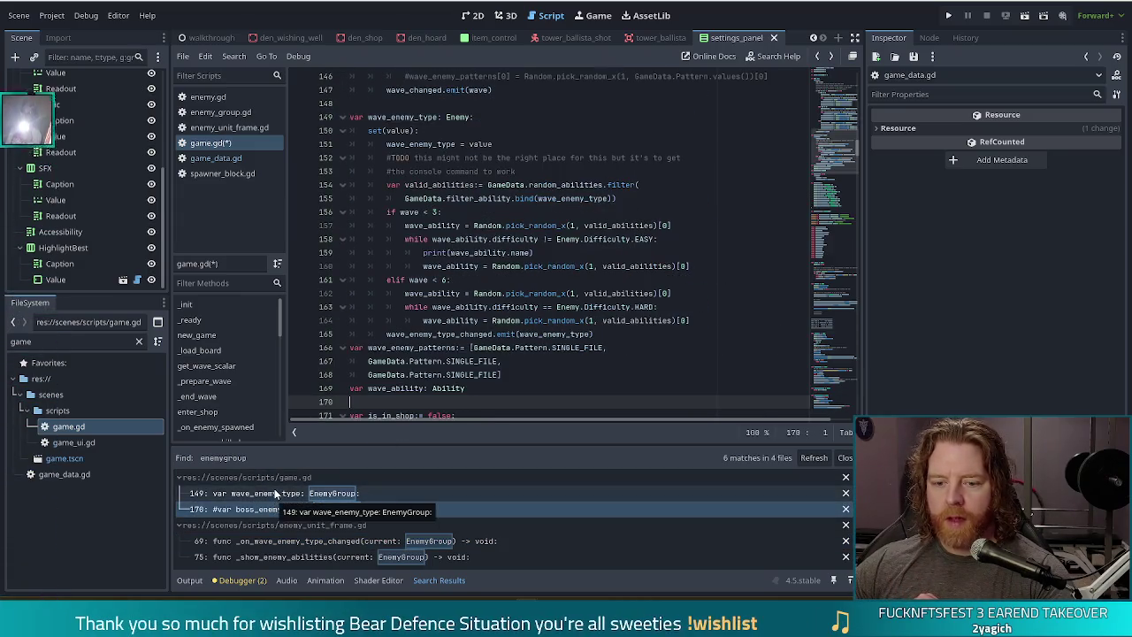
In enemy_unit_frame.gd, retype lines 69 and 75 to Enemy and use current.name on line 70
click(274, 493)
click(352, 541)
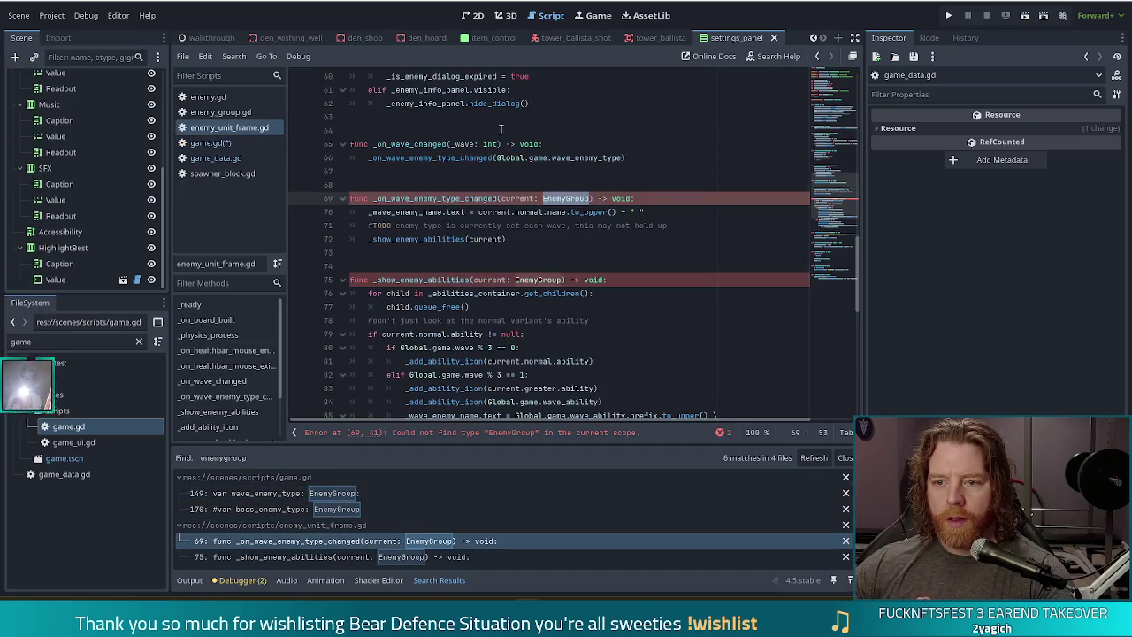
click(566, 198)
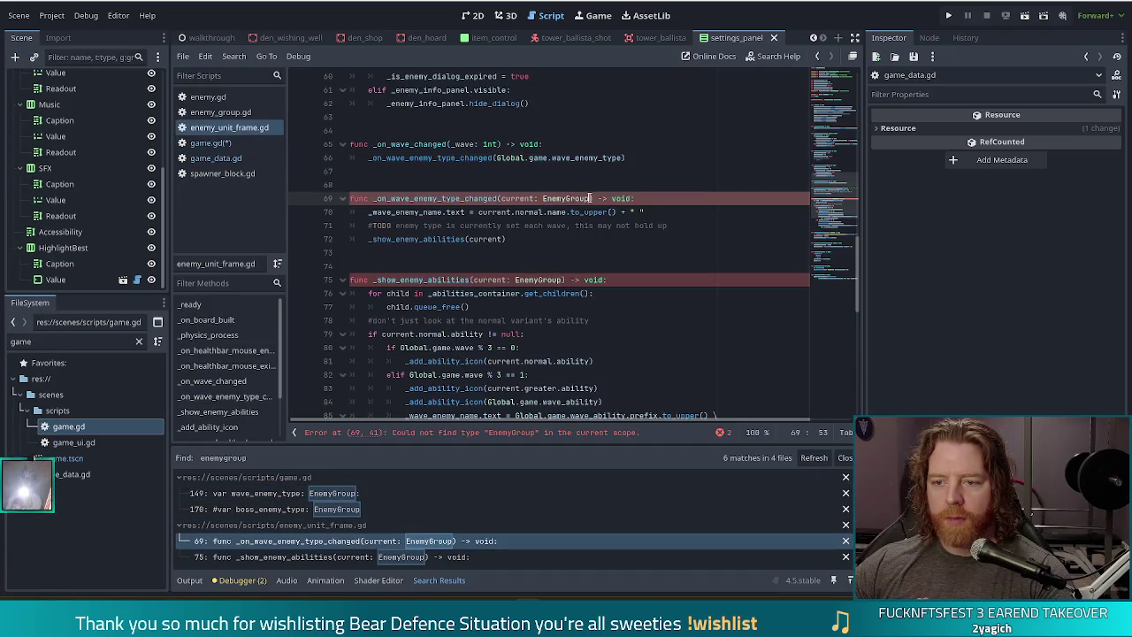
key(BackSpace)
key(BackSpace)
key(BackSpace)
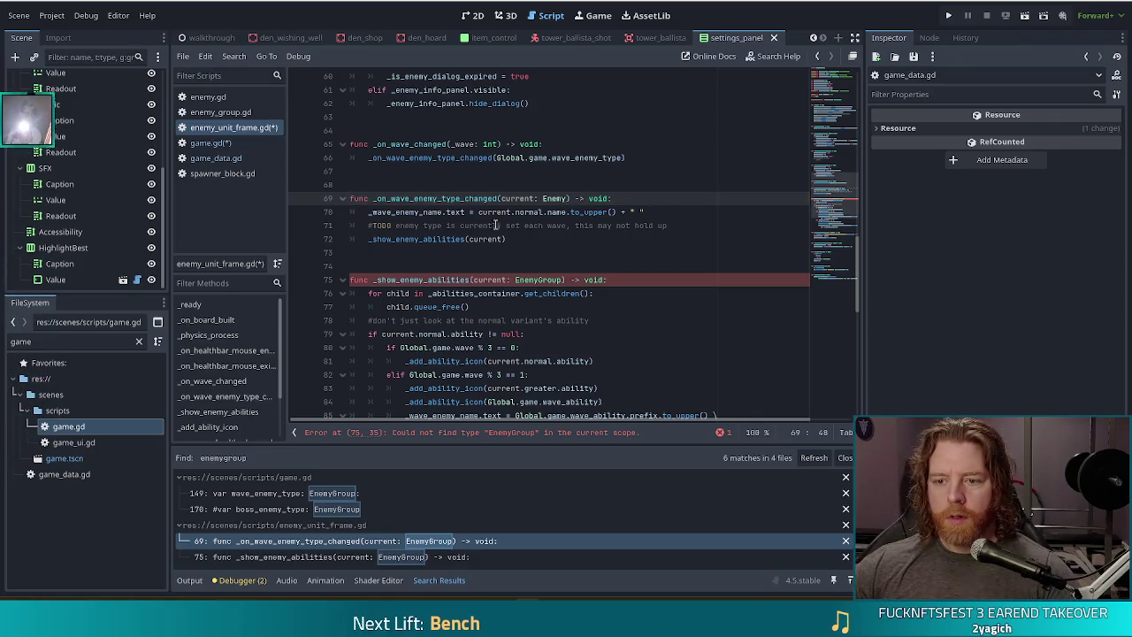
double_click(529, 213)
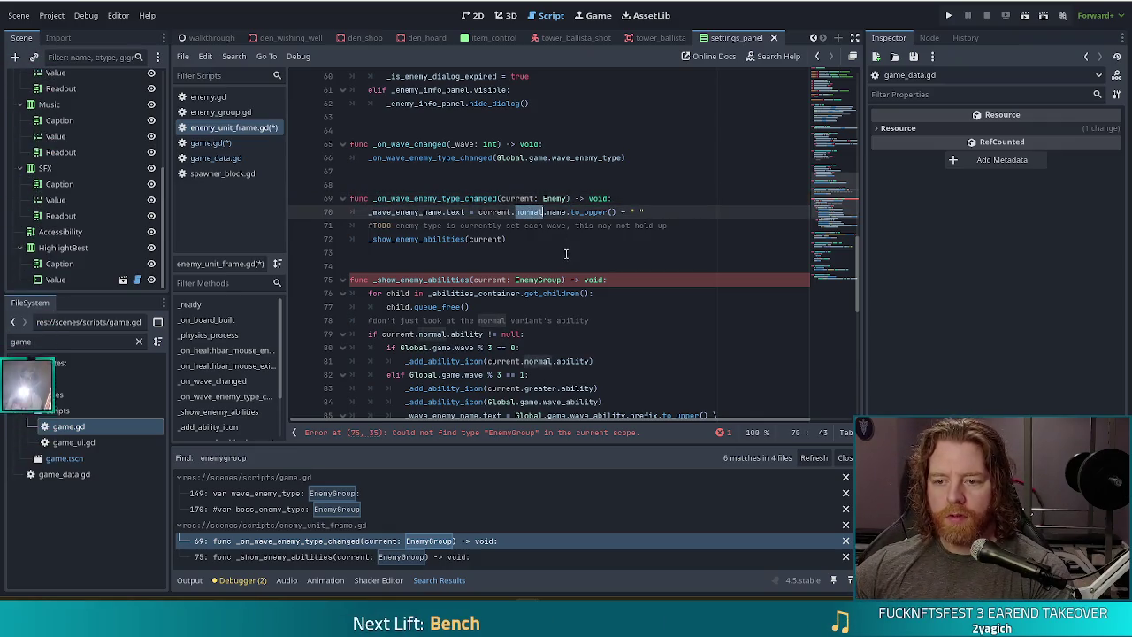
key(Delete)
key(Delete)
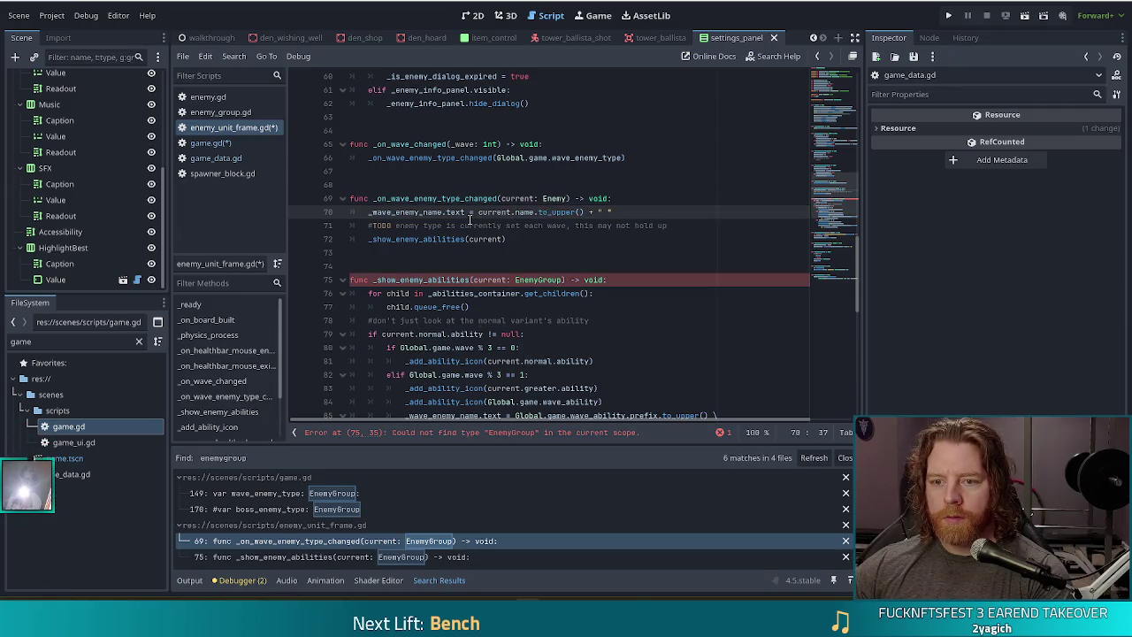
click(559, 280)
key(Delete)
key(BackSpace)
key(BackSpace)
key(BackSpace)
Replace the normal, greater and boss variant references on lines 79-88 with current.ability
scroll(521, 296, down, 3)
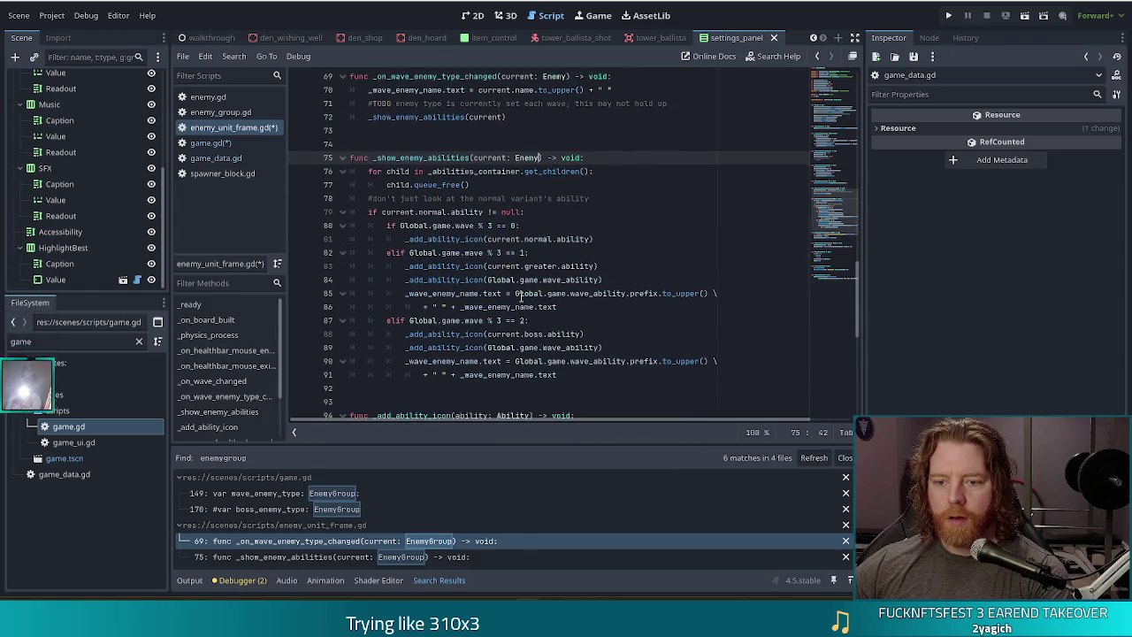
double_click(535, 266)
key(Delete)
key(Delete)
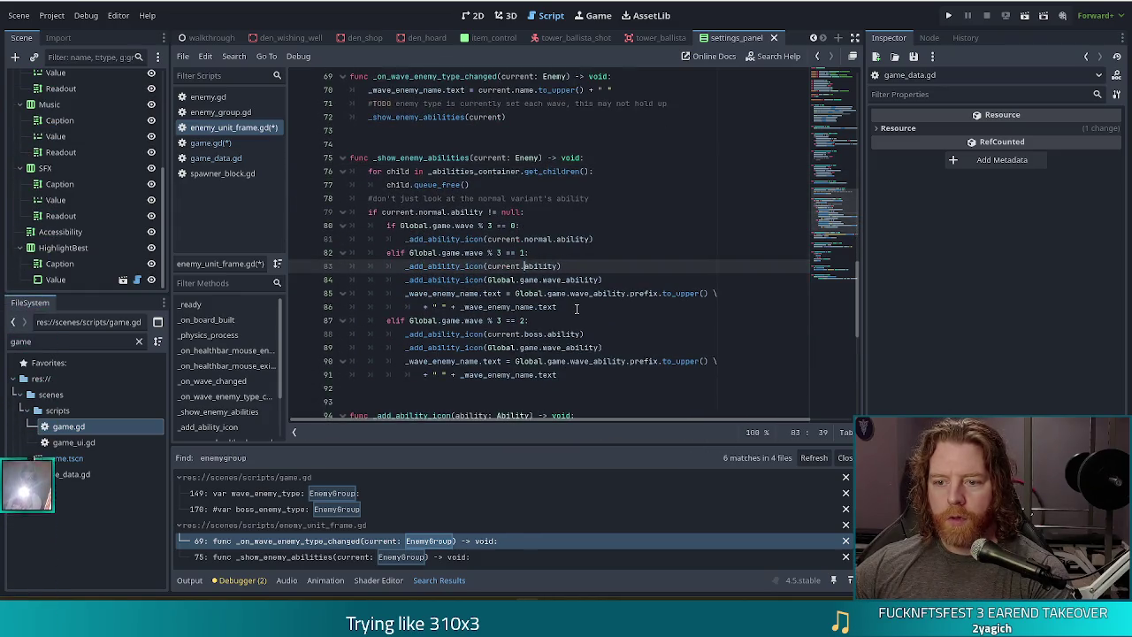
double_click(538, 239)
key(Delete)
key(Delete)
click(534, 280)
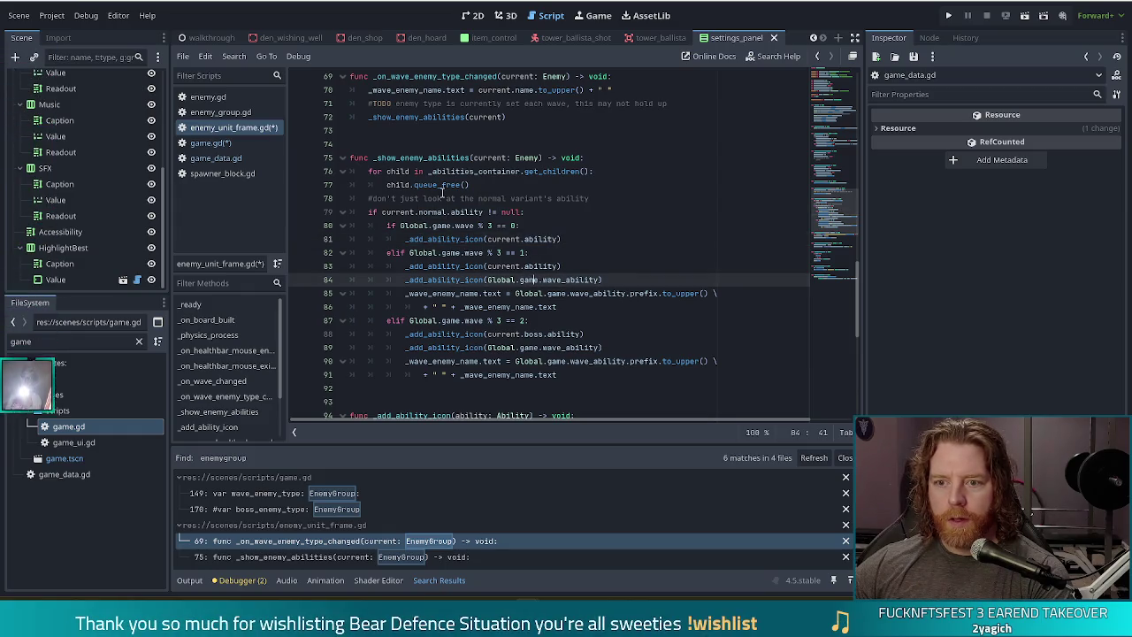
double_click(530, 334)
key(Delete)
key(Delete)
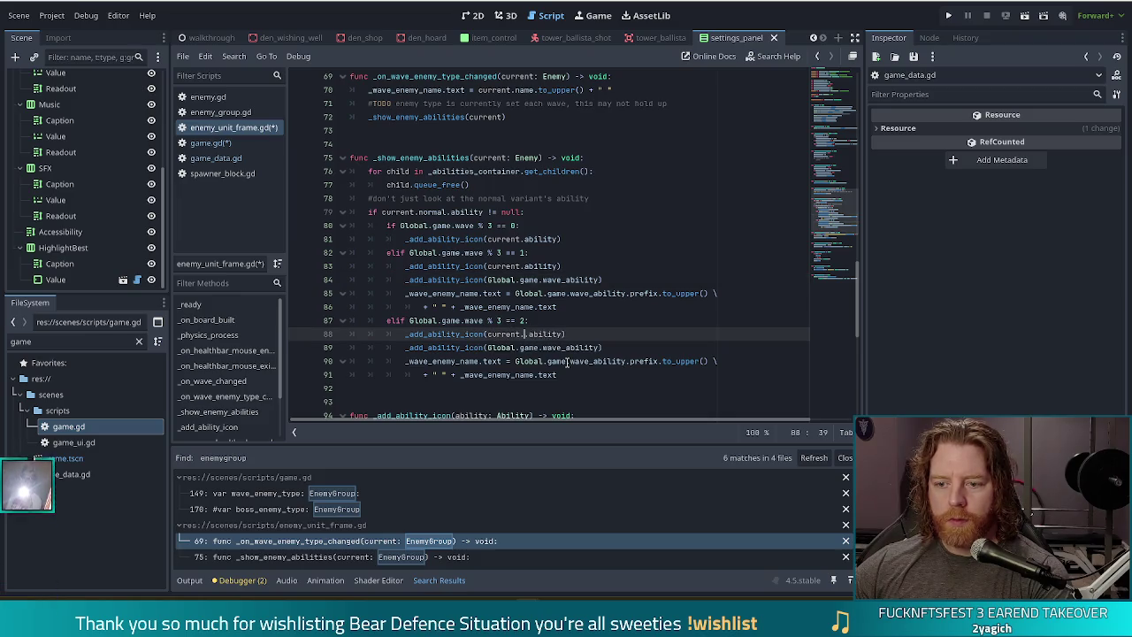
click(506, 375)
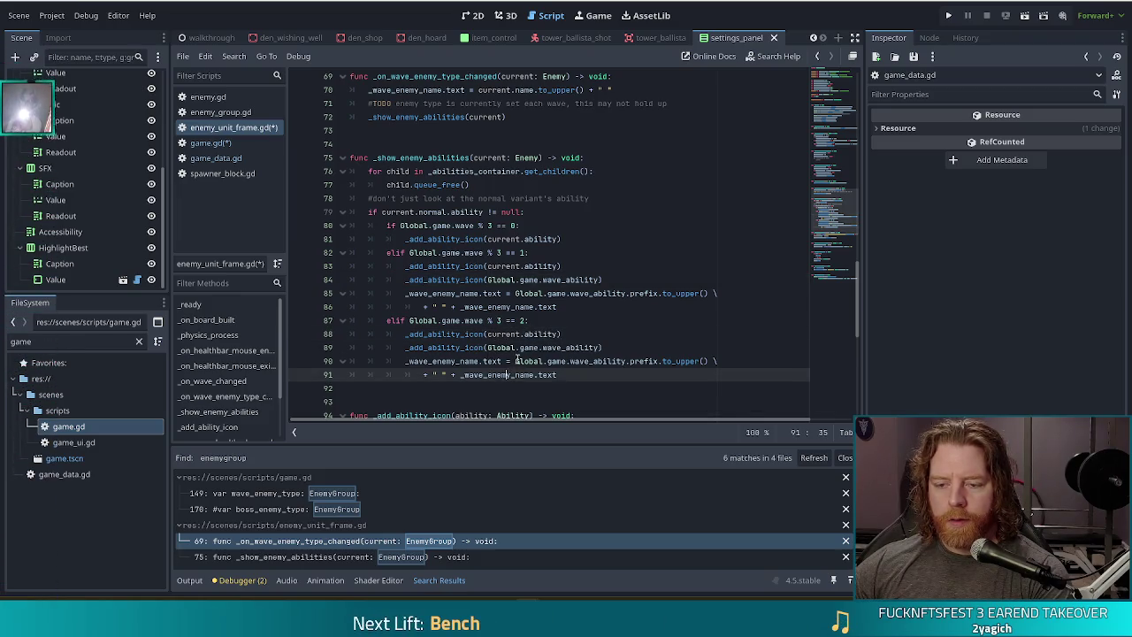
double_click(446, 212)
key(Delete)
key(Delete)
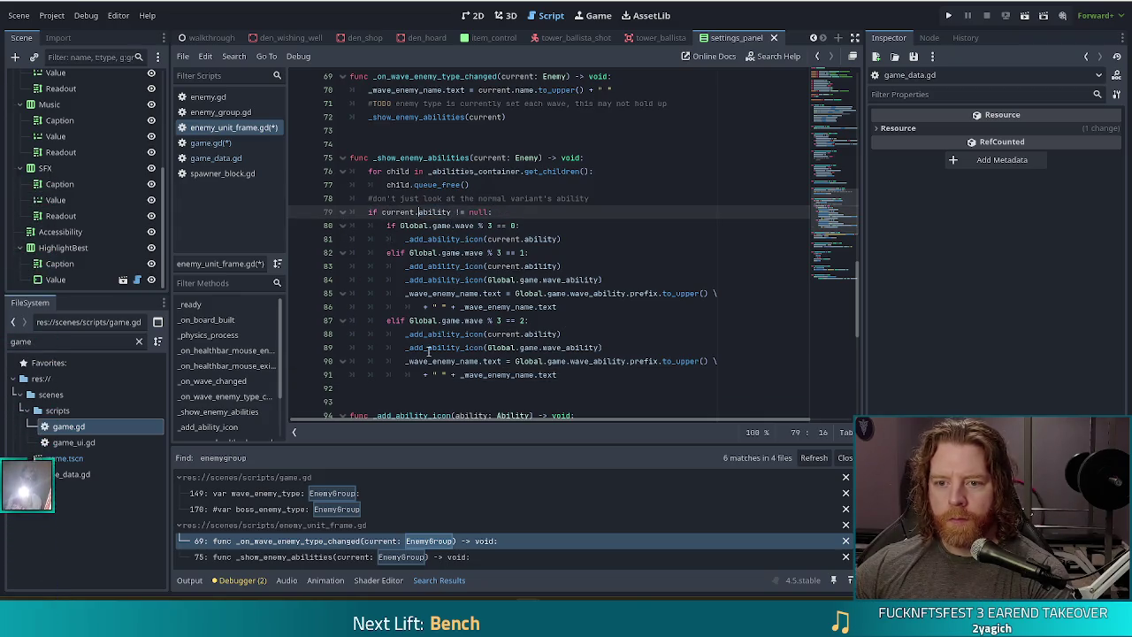
Delete the outdated normal-variant comment line on line 78 and save the scripts
mouse_move(491, 213)
mouse_down()
mouse_move(351, 207)
mouse_move(368, 212)
mouse_up()
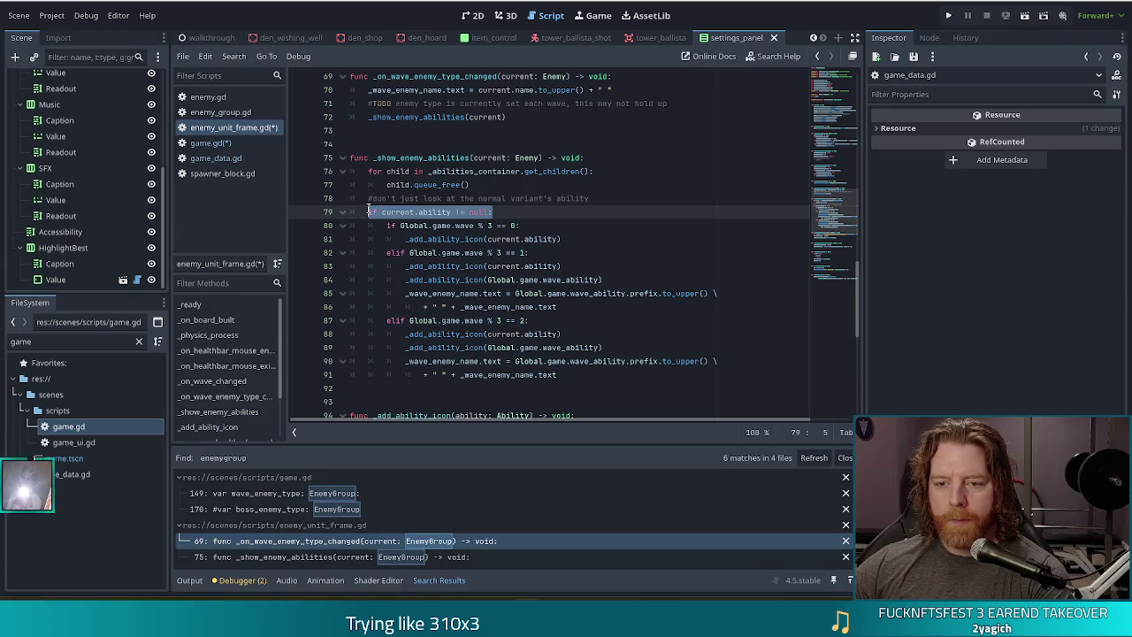
click(605, 198)
key(shift+Up)
key(BackSpace)
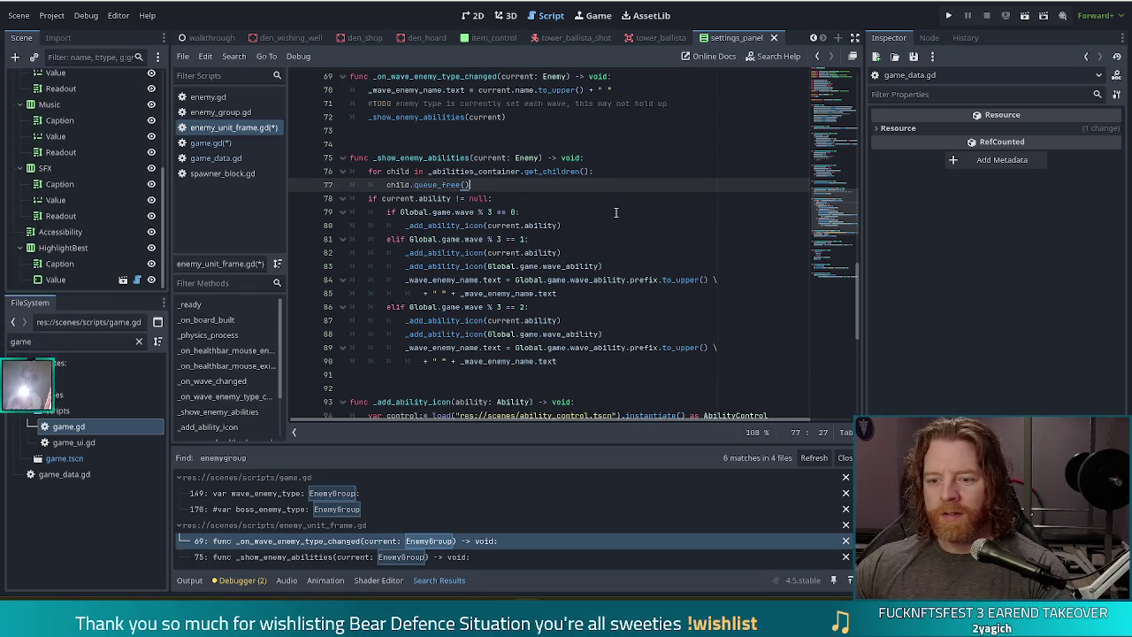
scroll(573, 234, down, 3)
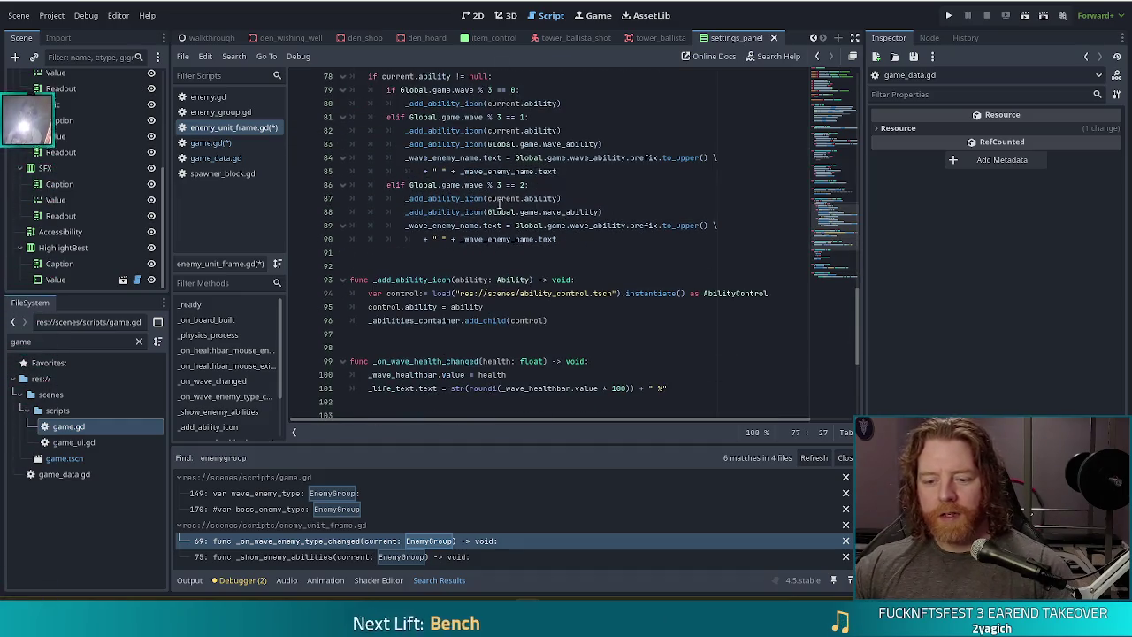
click(529, 159)
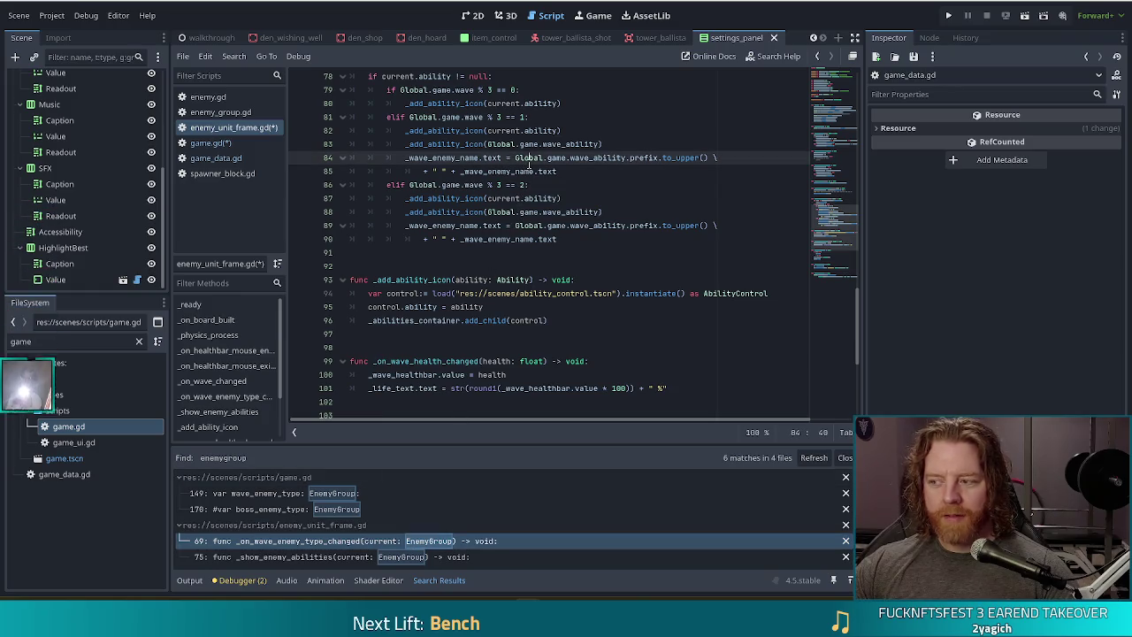
key(ctrl+s)
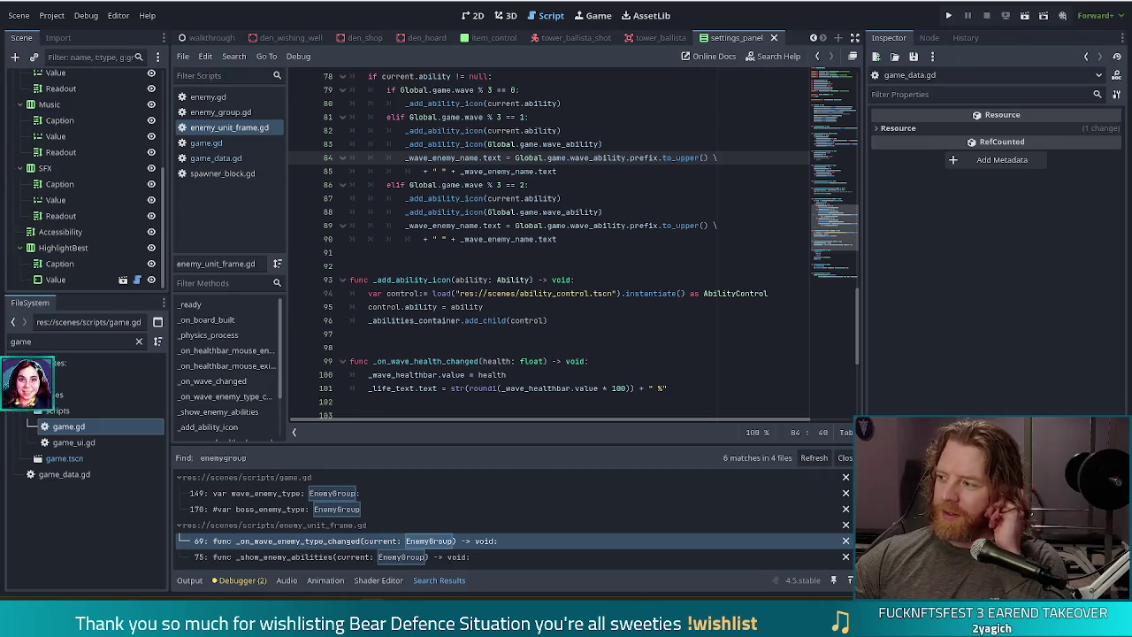
Switch from Godot to the browser showing the developer's Bluesky profile
key(alt+Tab)
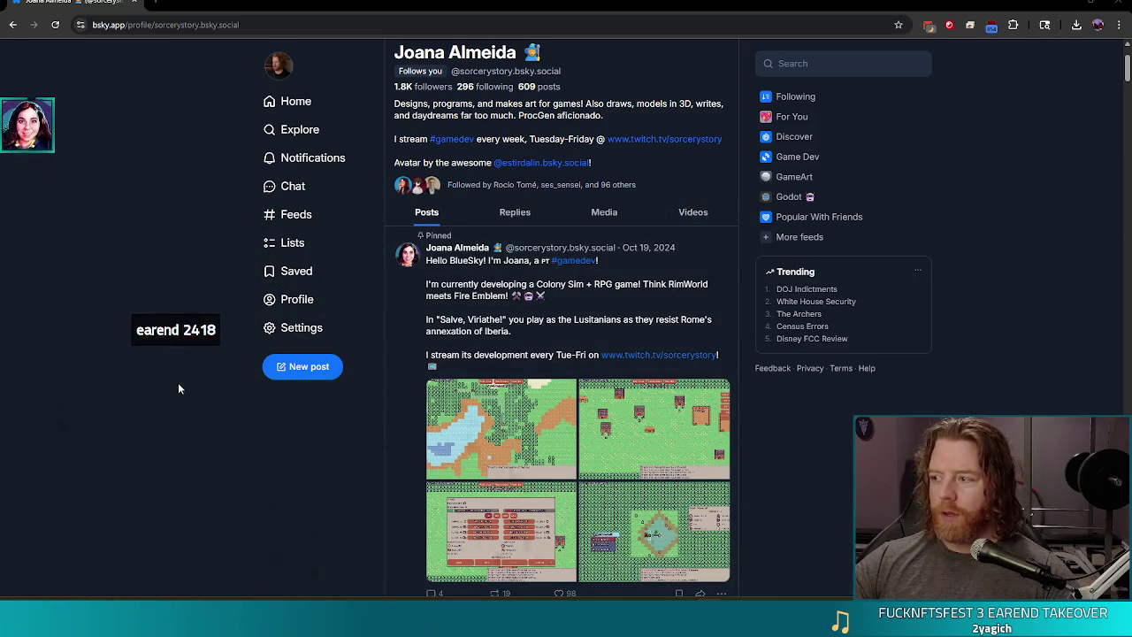
Preview the game video, then open the Colony Sim + RPG stream announcement post on its own page
scroll(181, 349, down, 5)
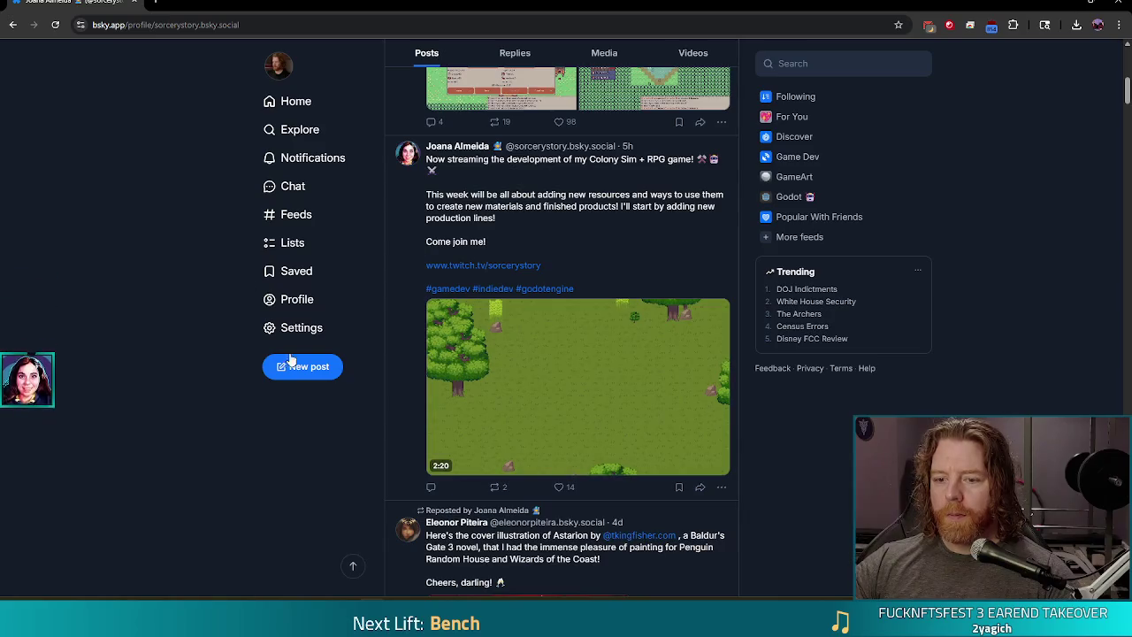
click(716, 463)
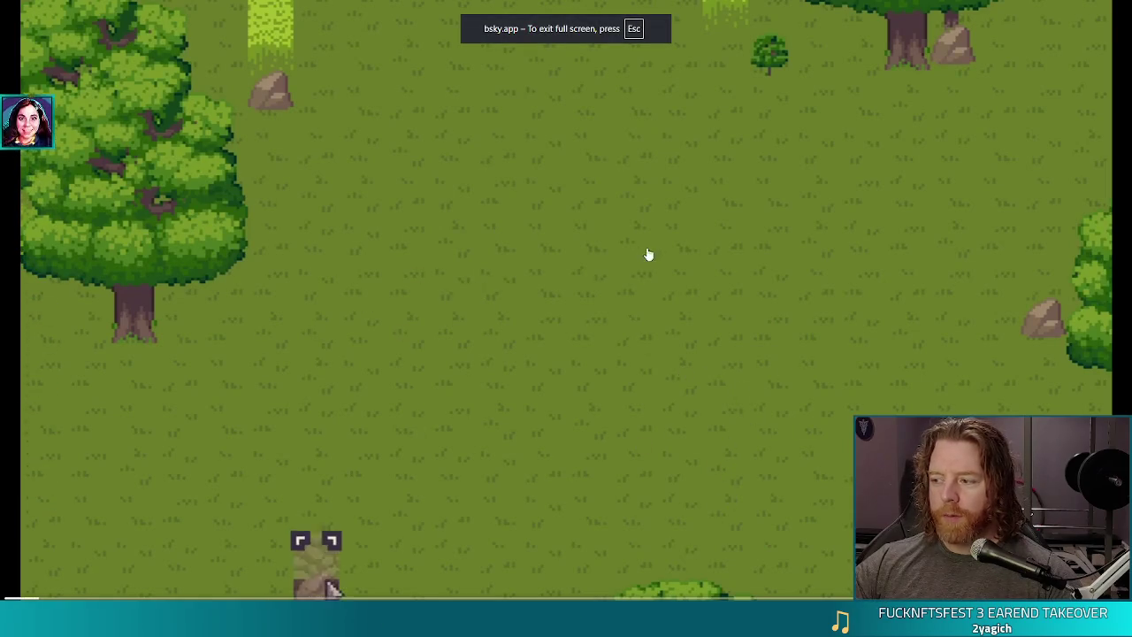
key(Escape)
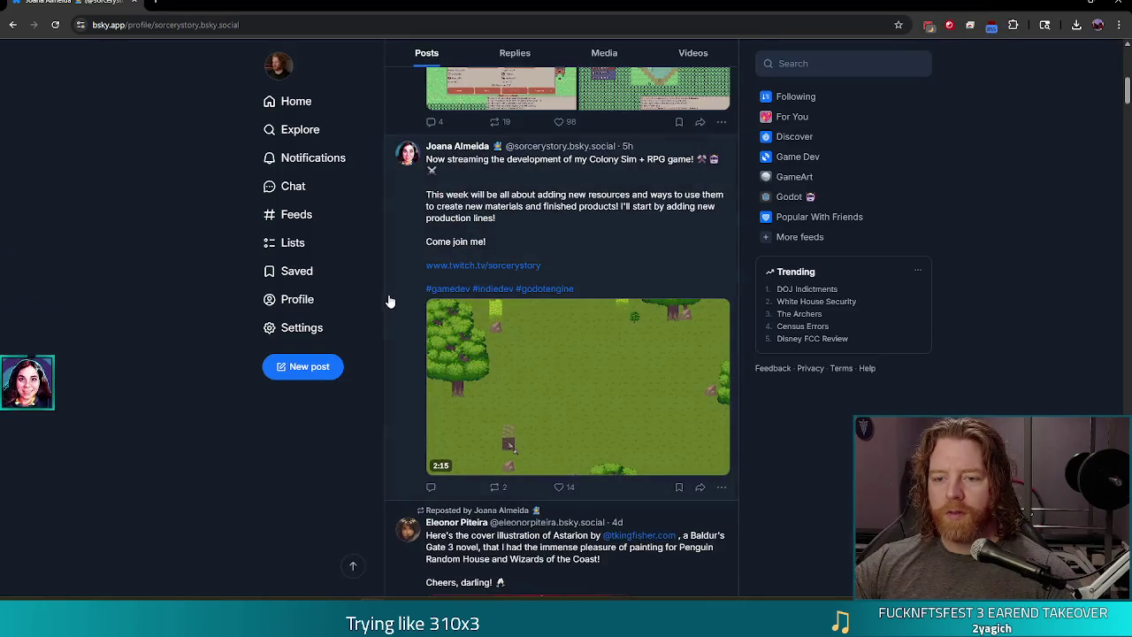
click(411, 278)
key(ctrl+l)
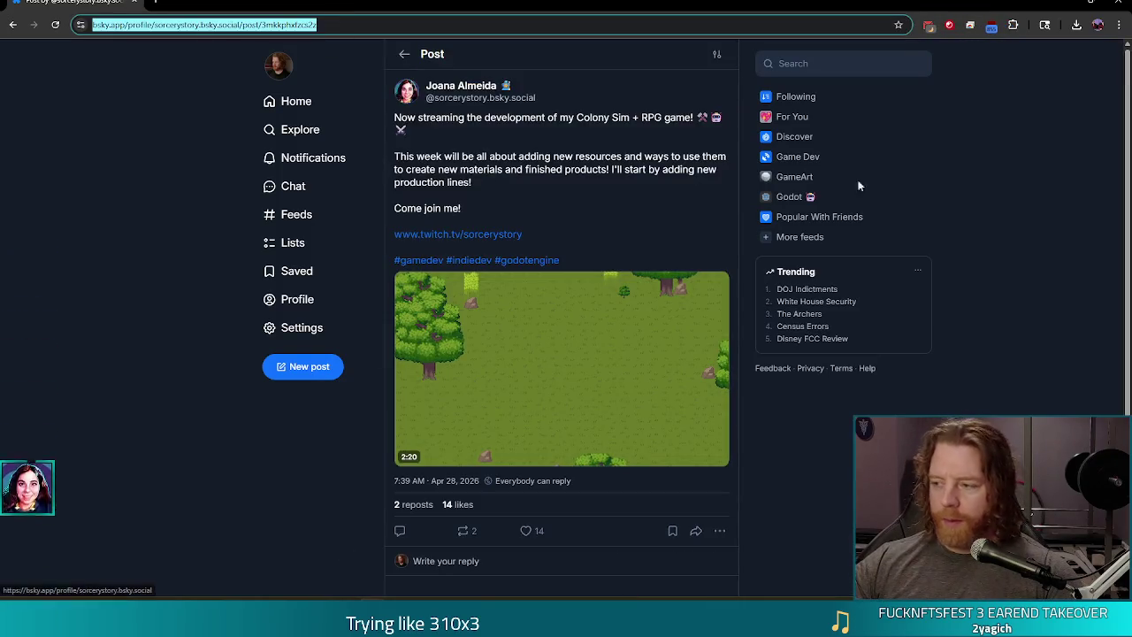
key(Escape)
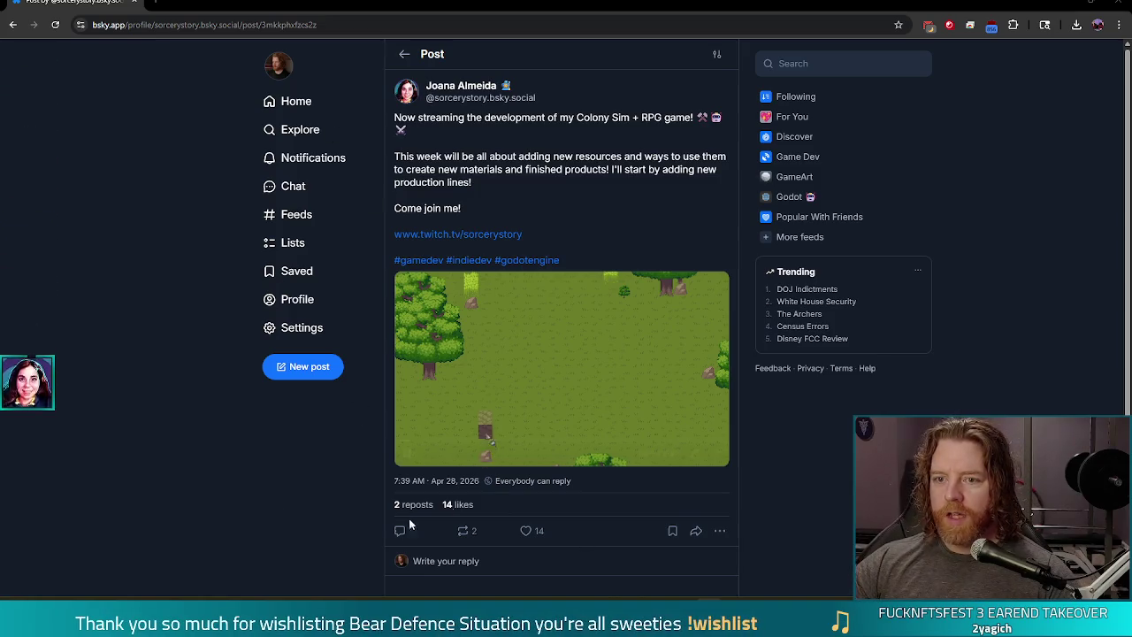
Like and repost the stream announcement, then play its video full screen
click(520, 529)
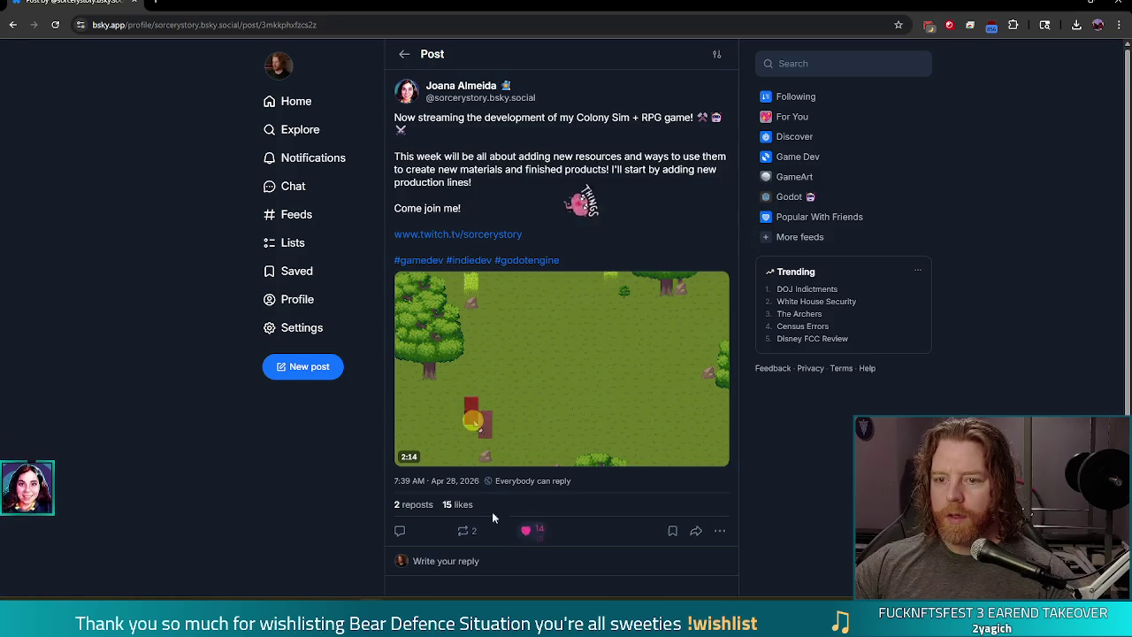
click(461, 530)
click(466, 557)
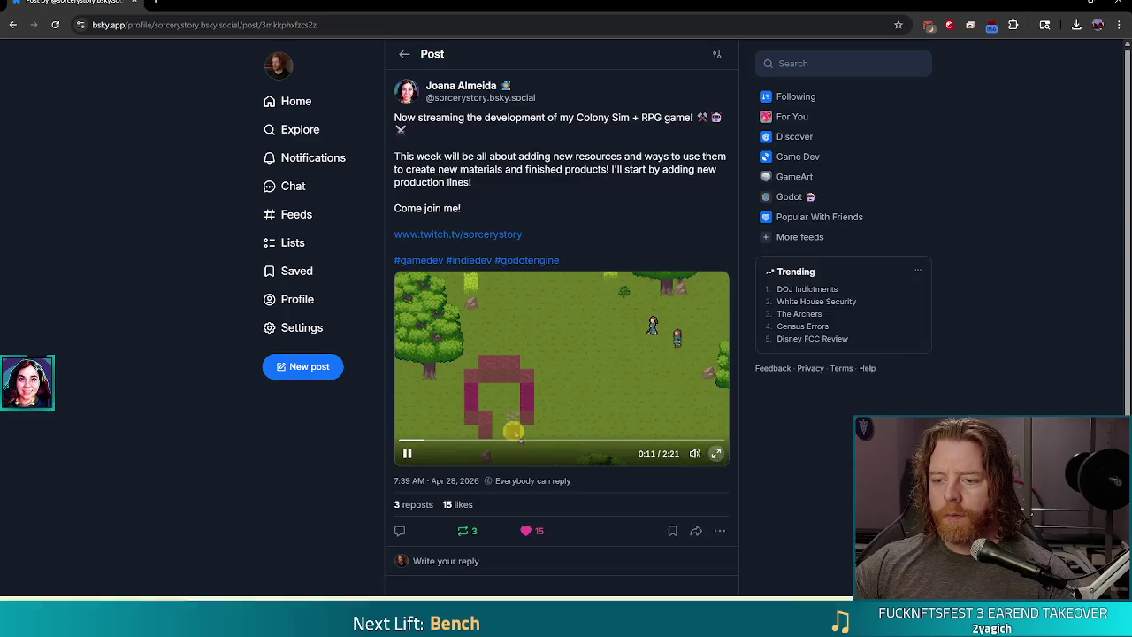
click(716, 453)
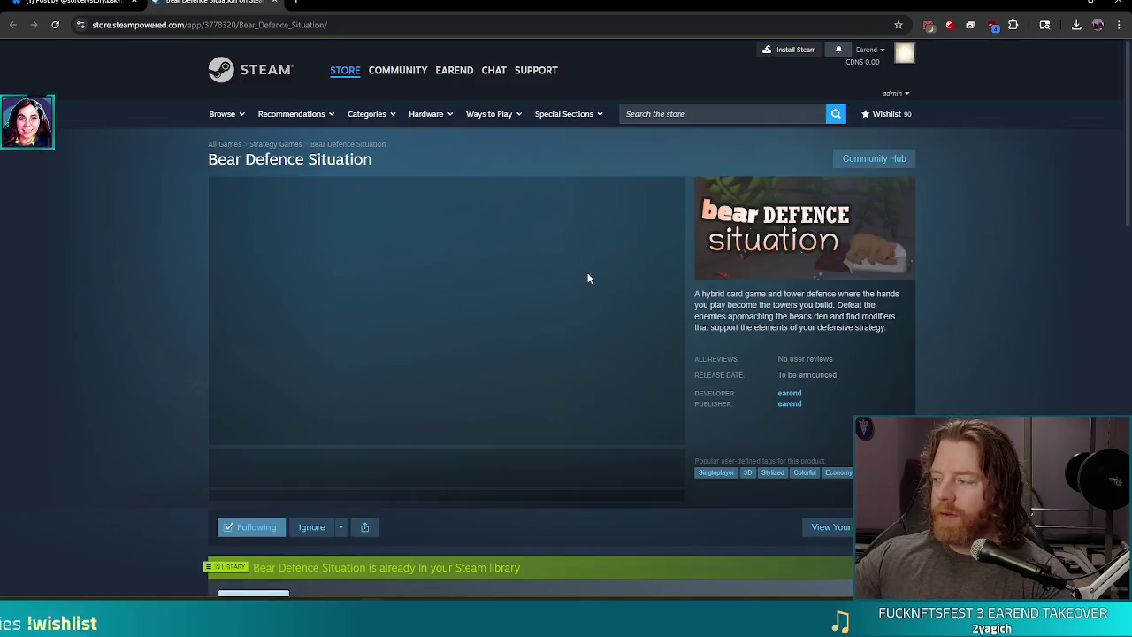
Play the Bear Defence Situation trailer full screen
click(242, 466)
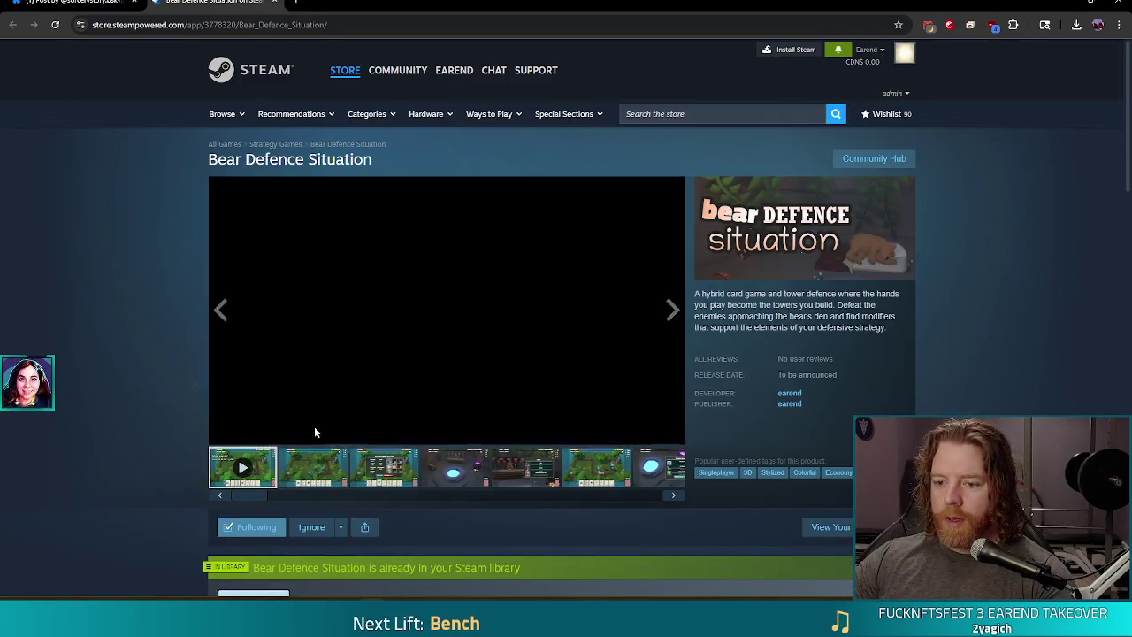
click(674, 434)
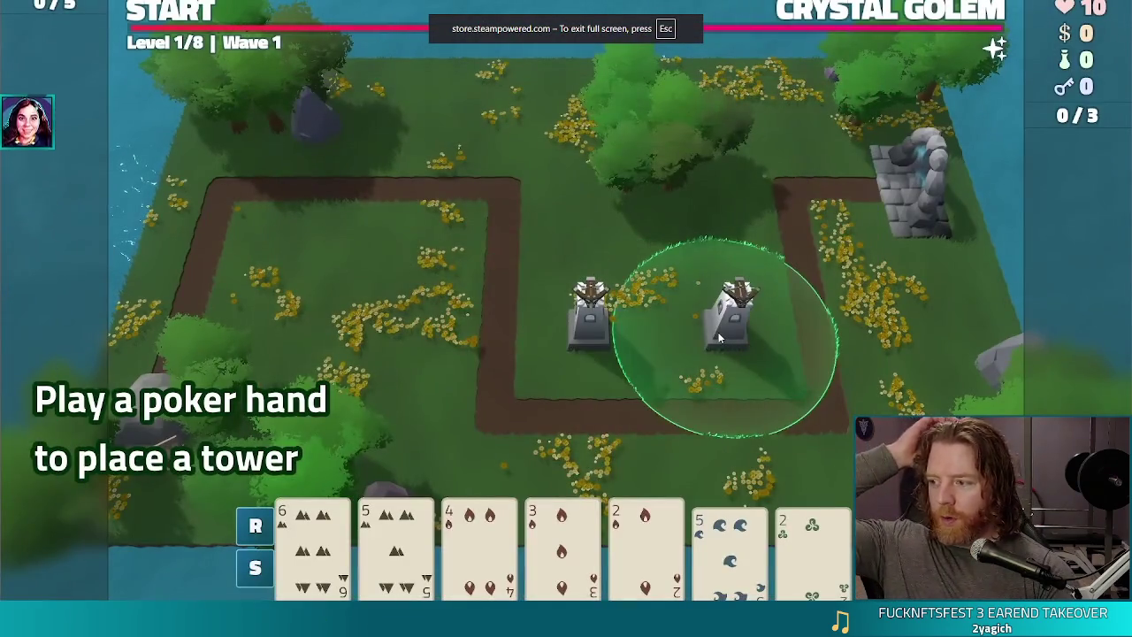
click(732, 326)
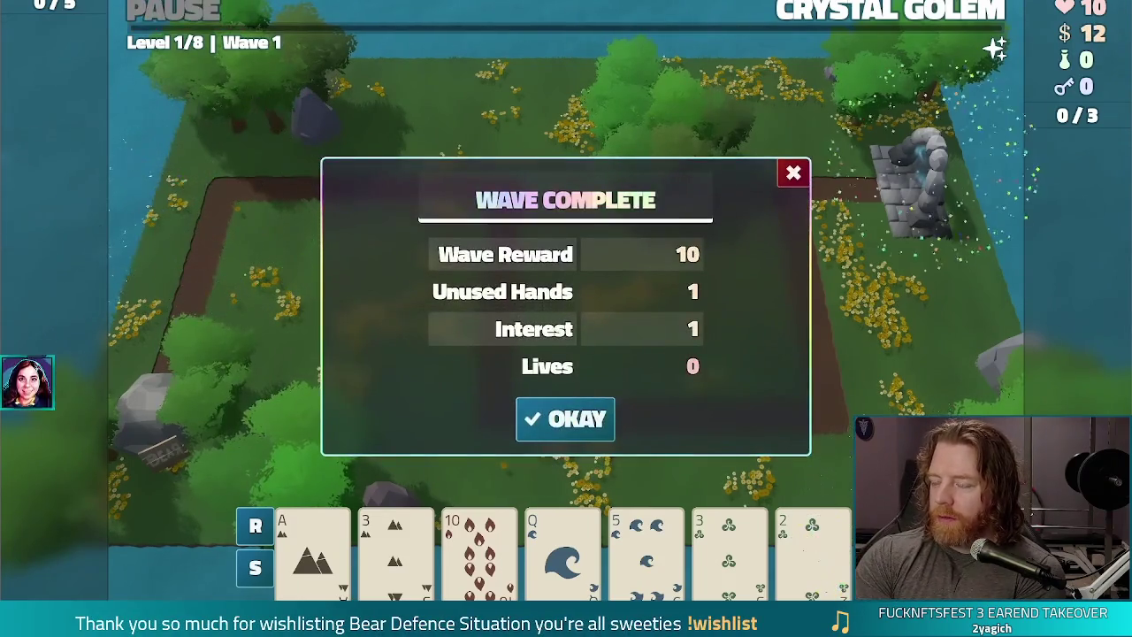
click(565, 419)
click(666, 421)
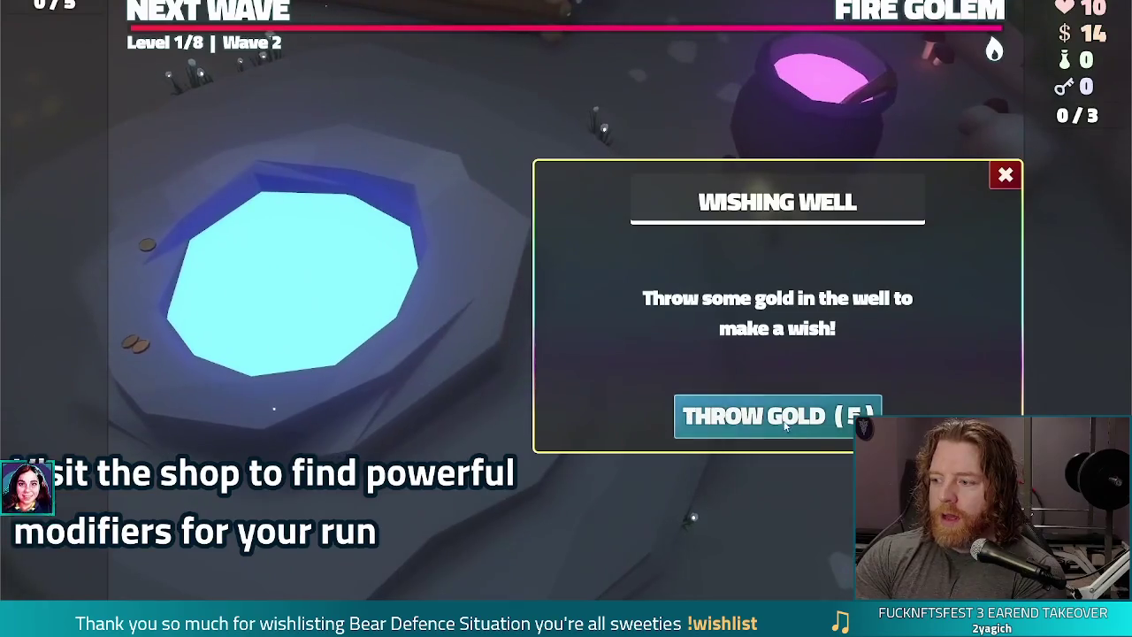
click(778, 423)
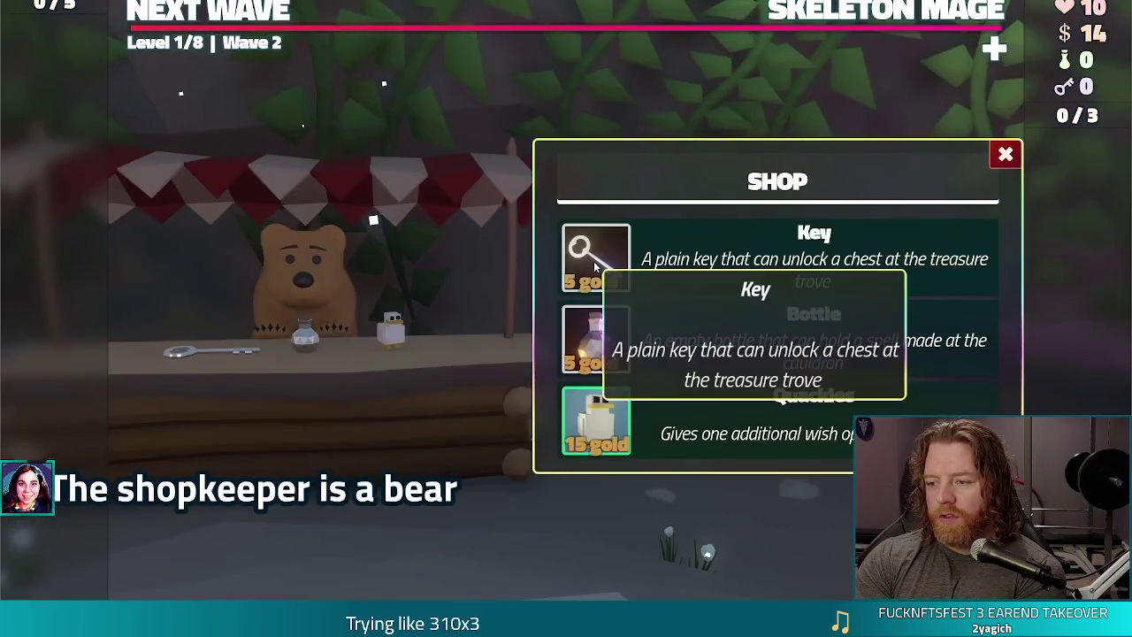
Browse the media viewer, then exit to the store page on the Level 1/8, Wave 1 screenshot
click(580, 234)
click(324, 263)
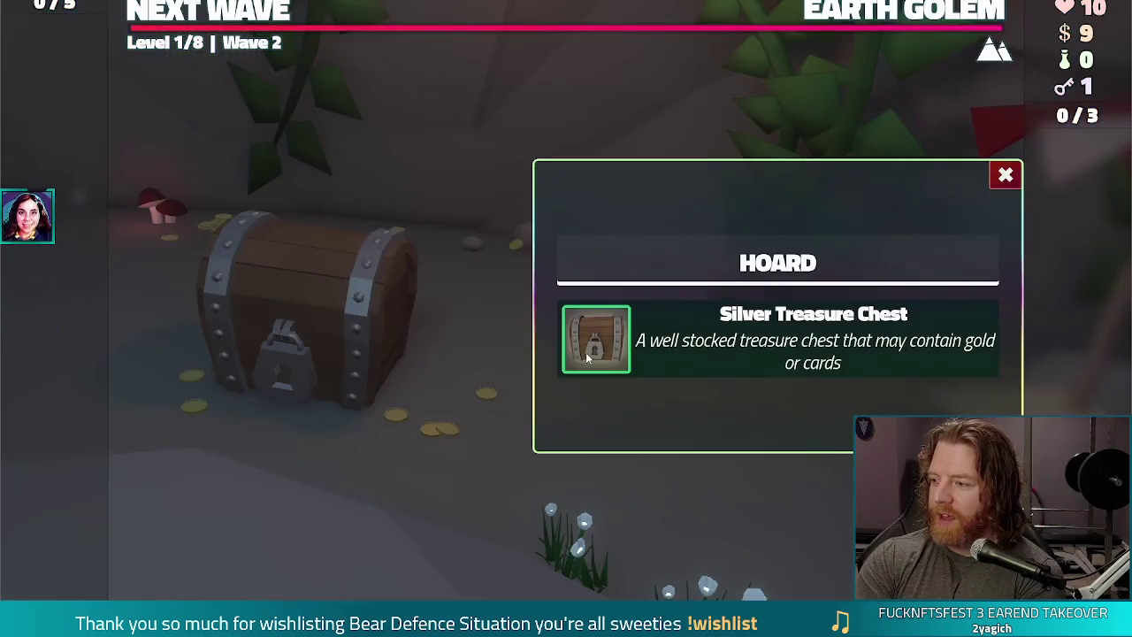
click(585, 351)
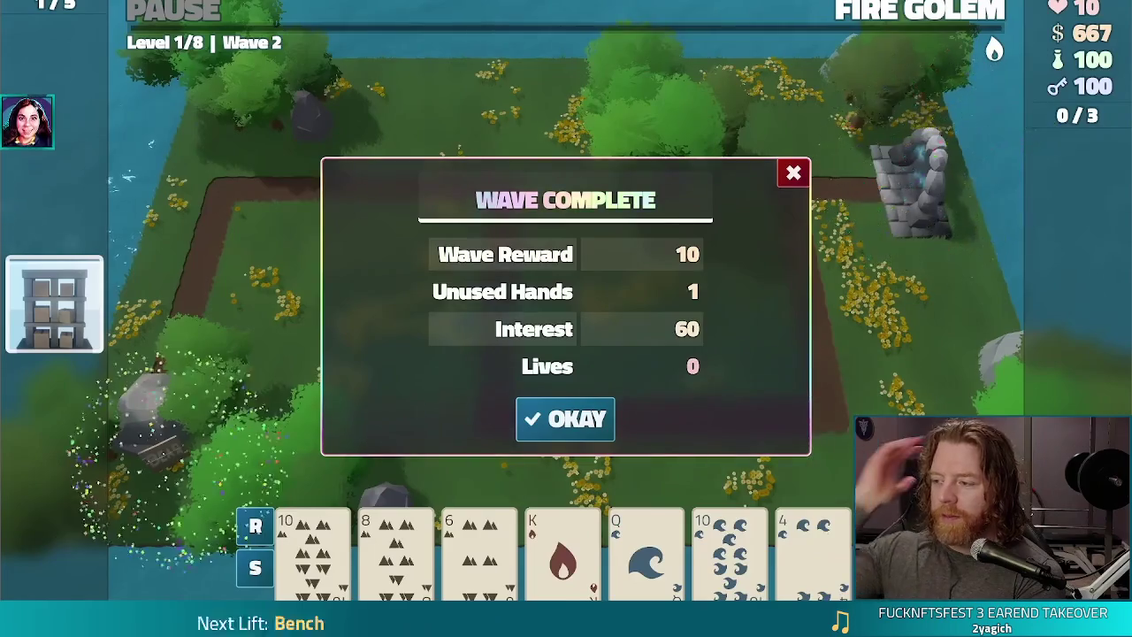
click(579, 422)
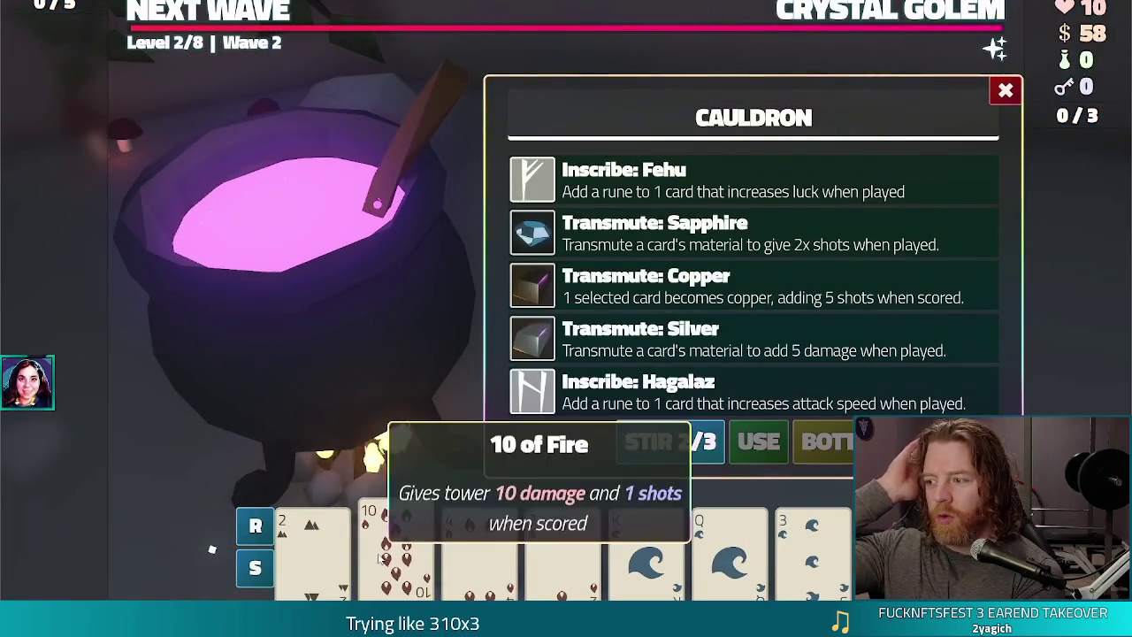
click(633, 252)
click(758, 444)
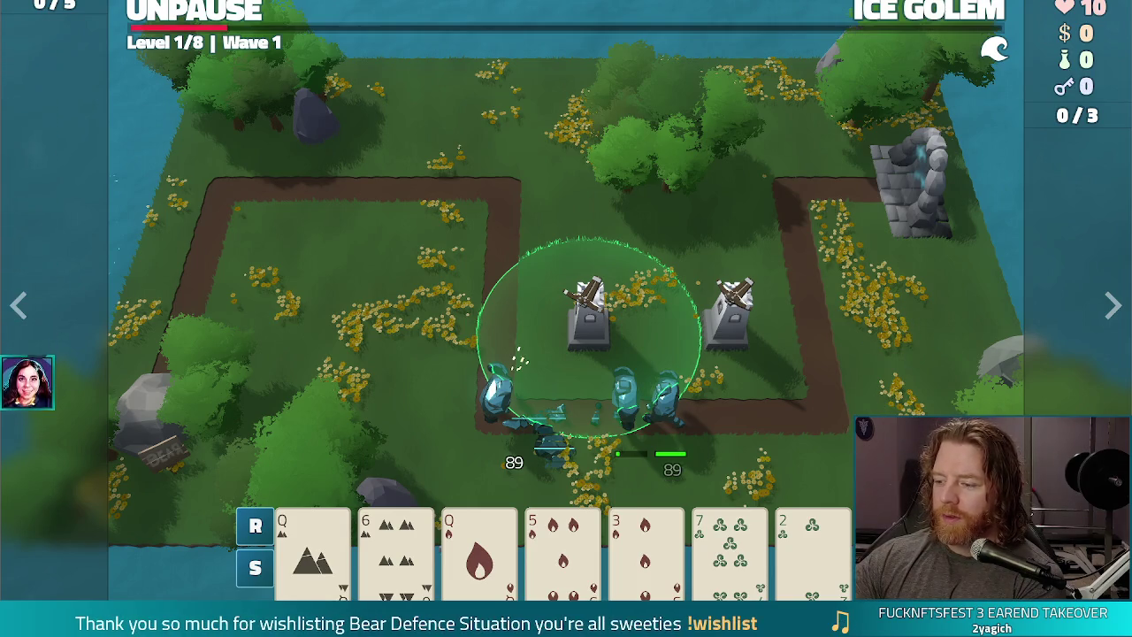
key(Escape)
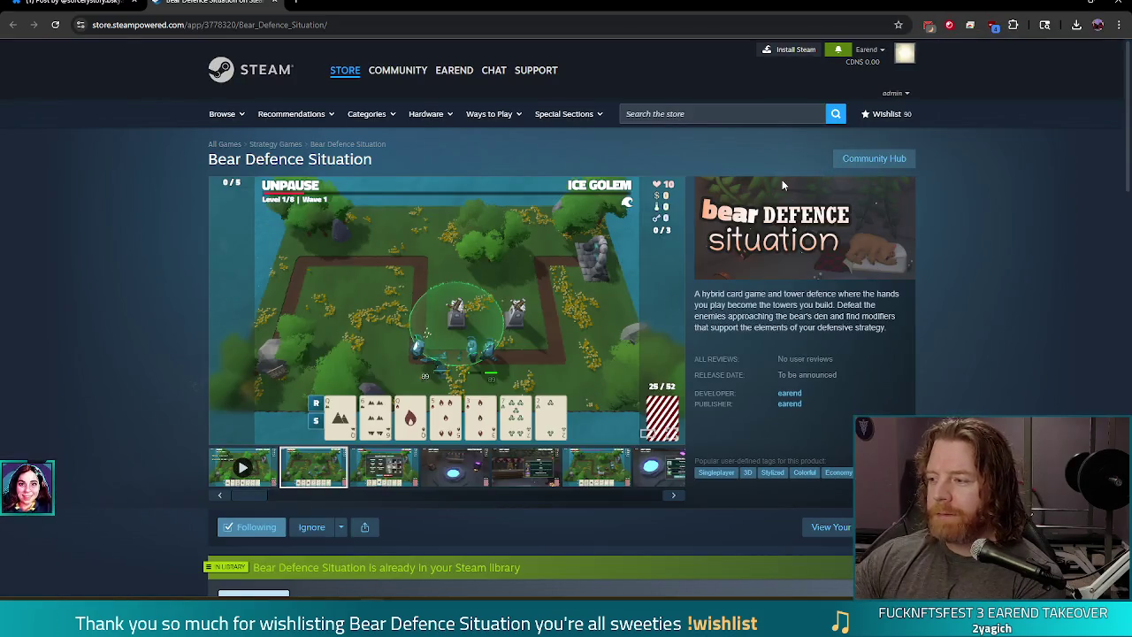
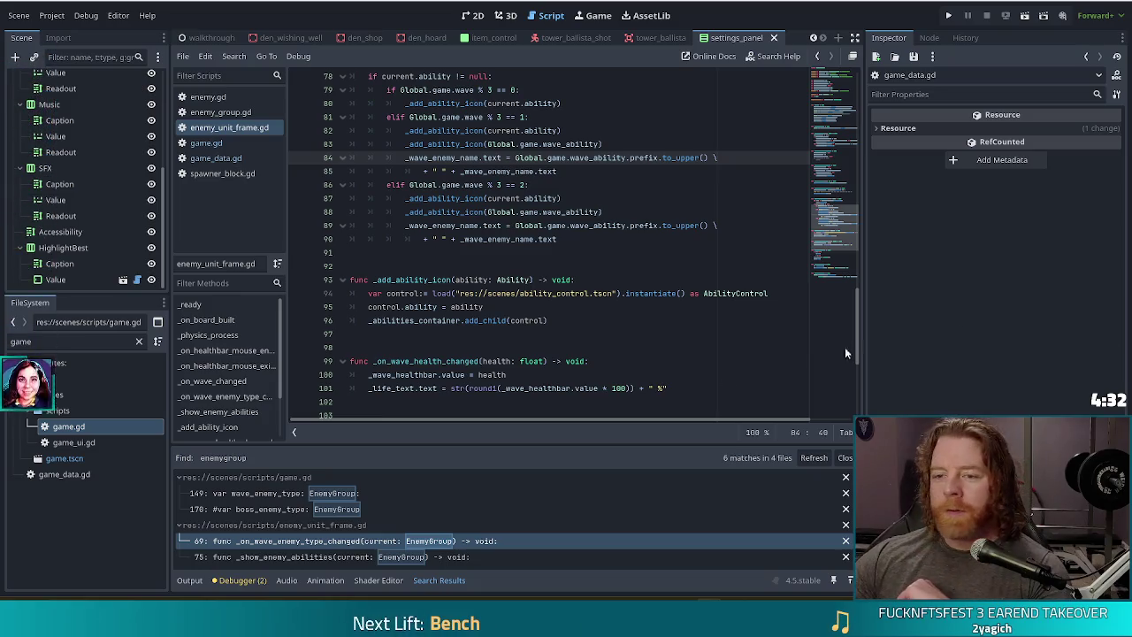
Inspect the third-wave ability icon call on line 87 and what Global refers to
click(566, 198)
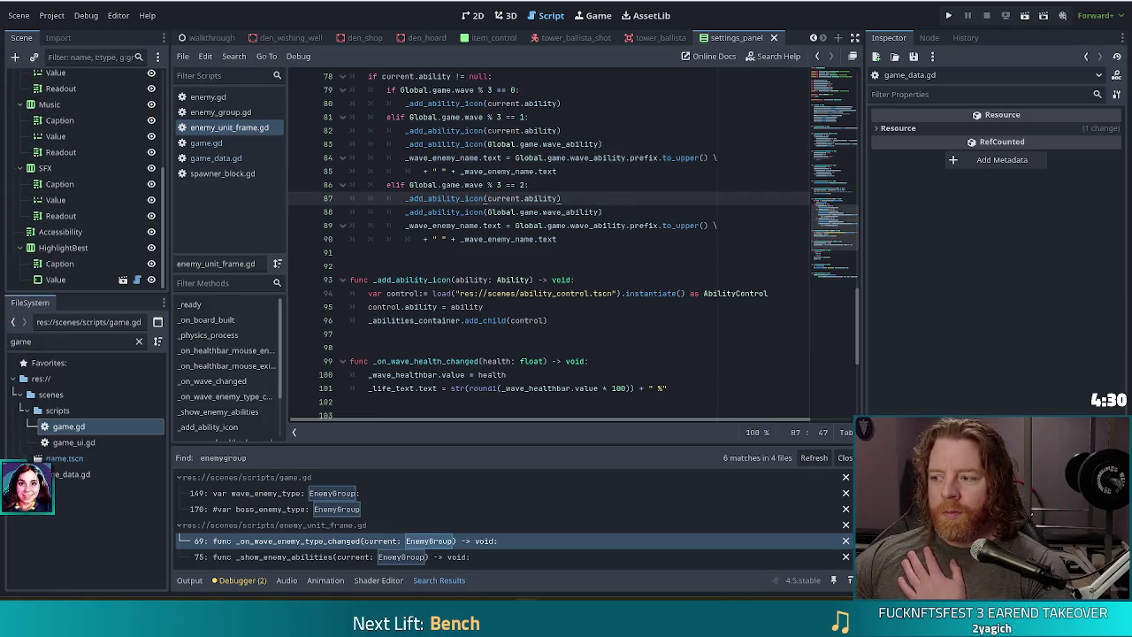
click(502, 212)
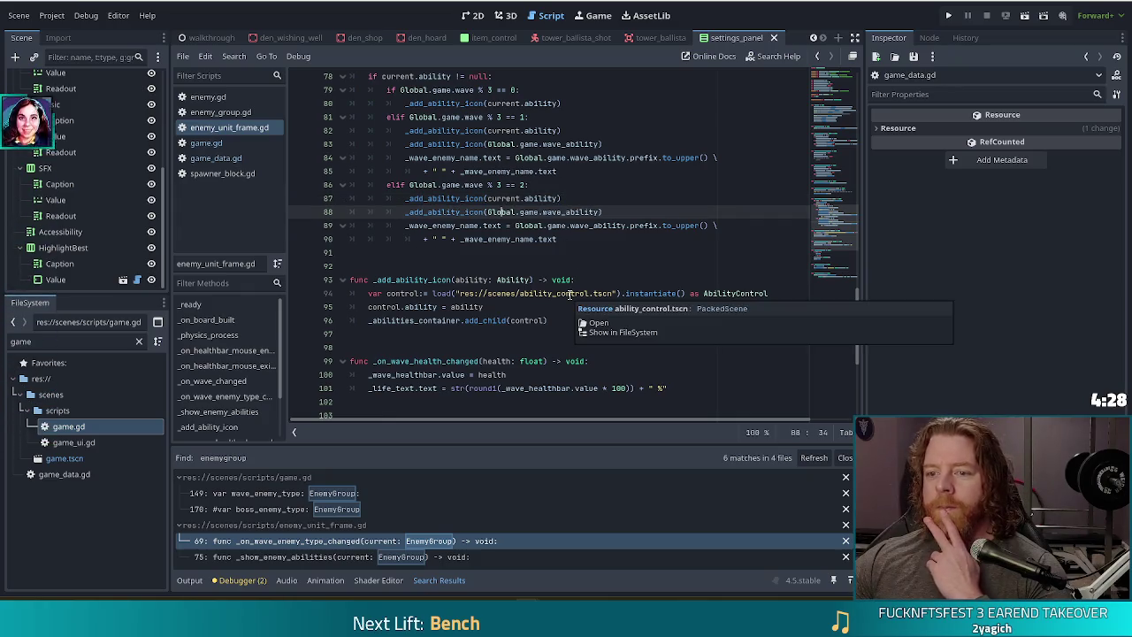
click(519, 198)
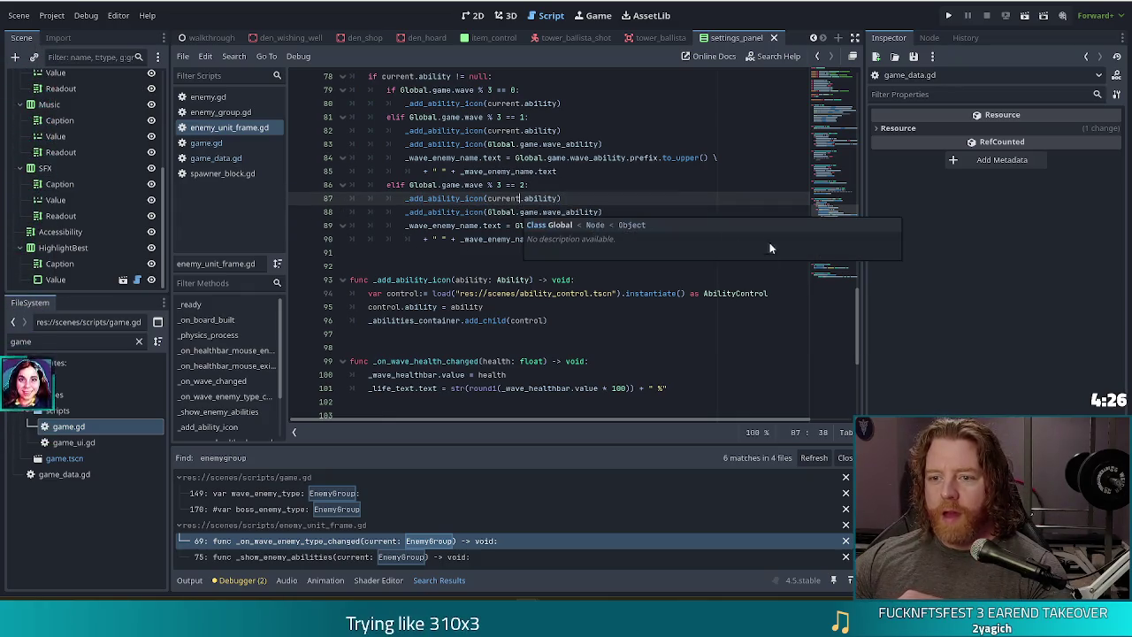
click(503, 198)
scroll(548, 201, up, 1)
scroll(548, 201, up, 1)
Review the second-wave condition on line 81, then switch to spawner_block.gd
click(497, 198)
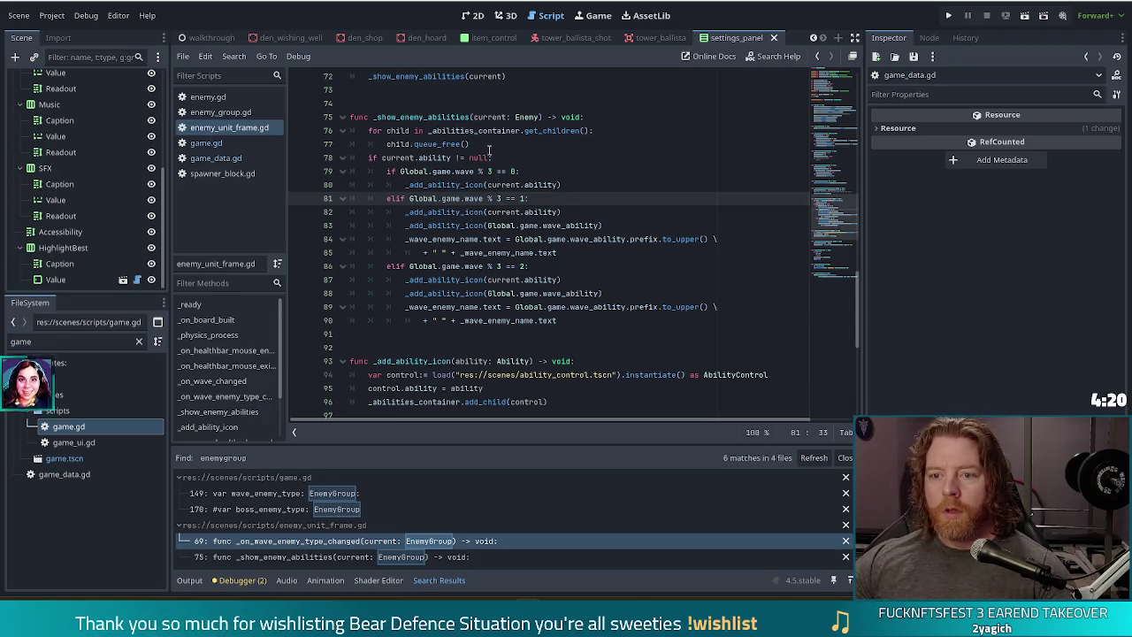
click(495, 117)
click(508, 198)
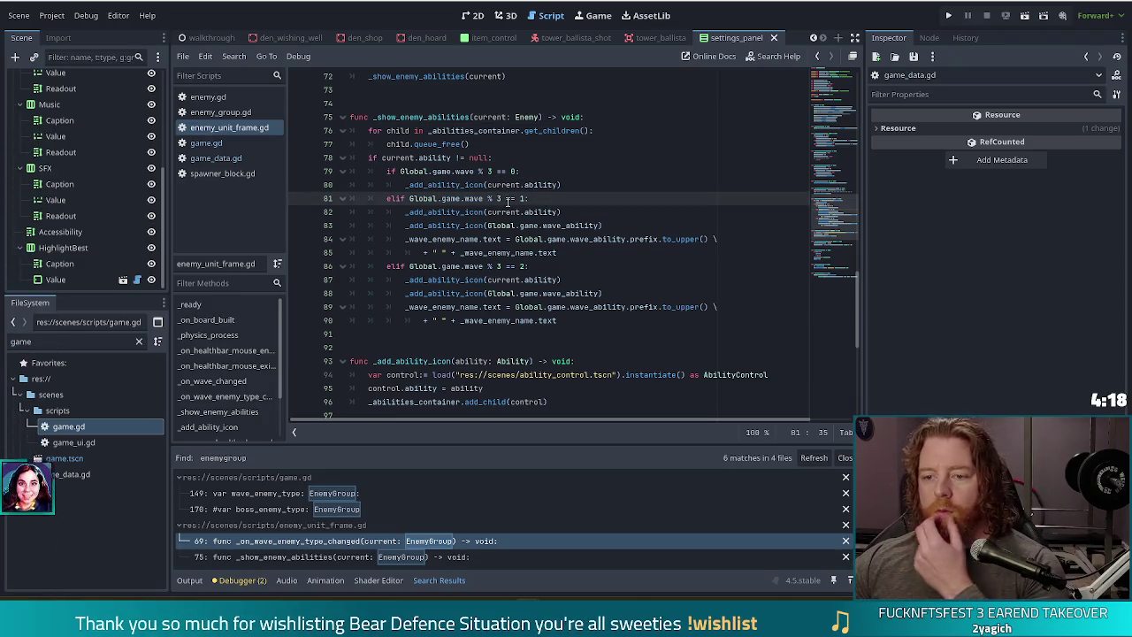
scroll(513, 208, down, 2)
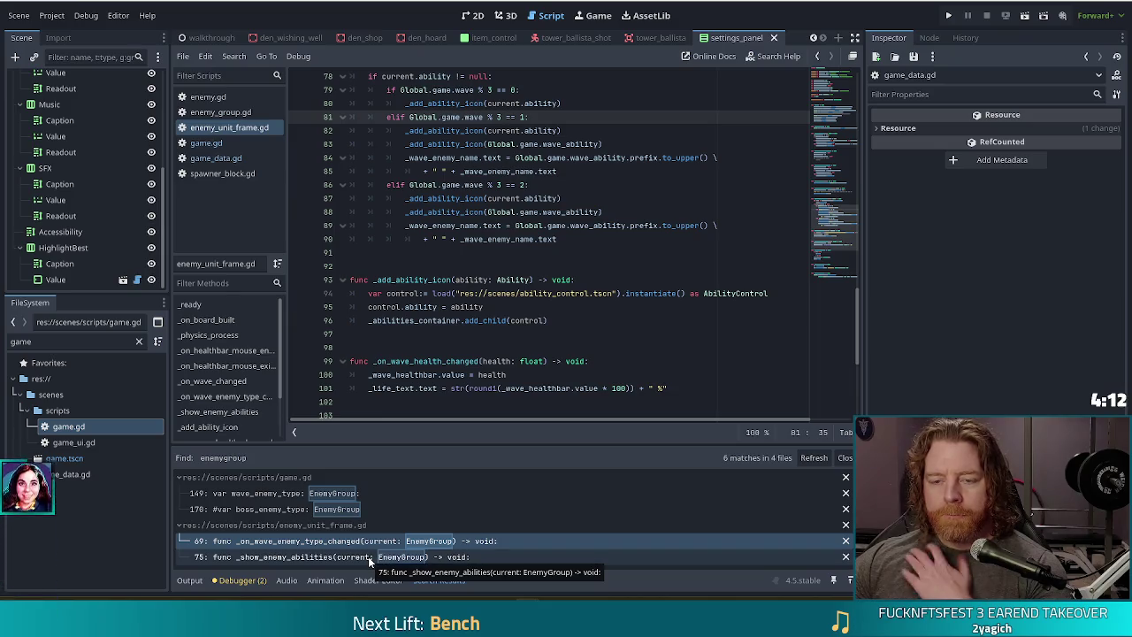
click(232, 174)
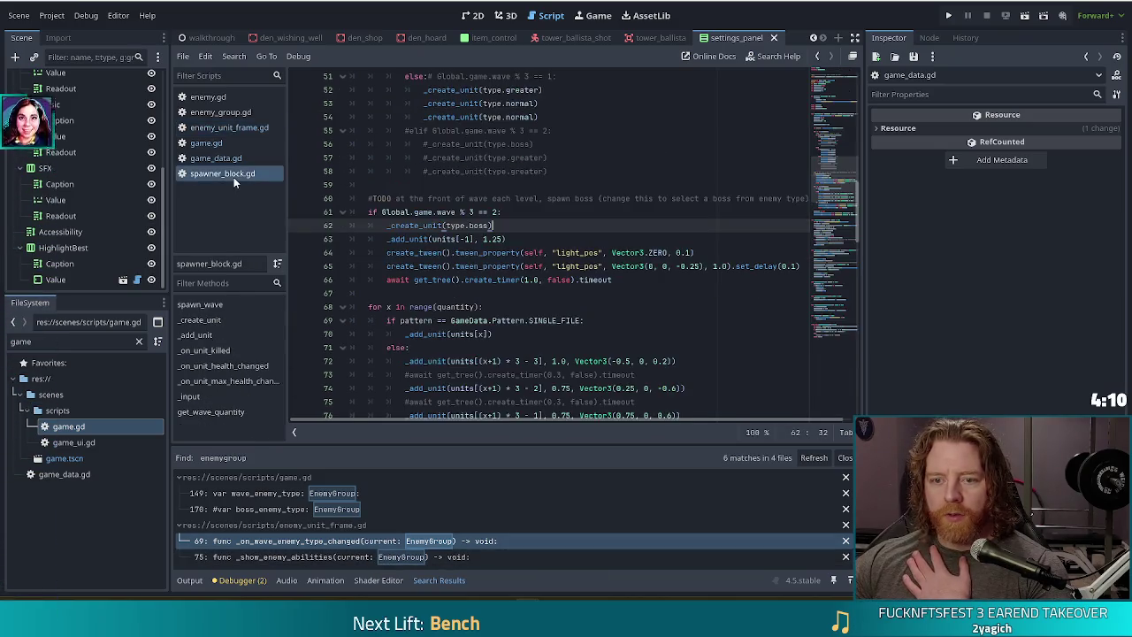
Change spawn_wave's parameter type on line 27 from EnemyGroup to Enemy, then select lines 40–45
scroll(586, 289, up, 8)
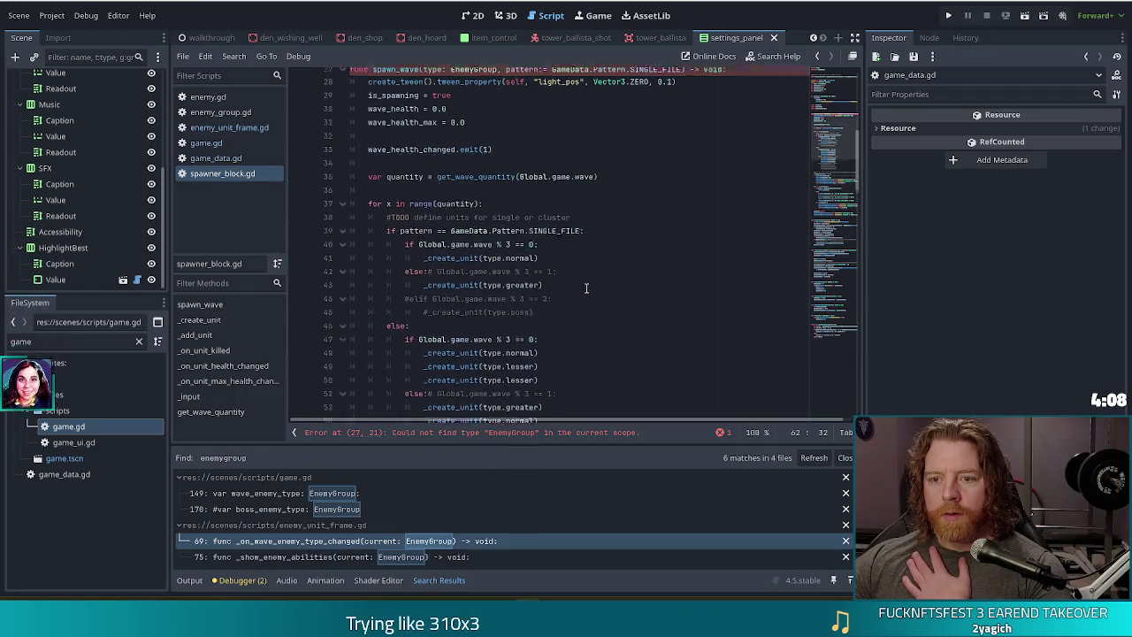
scroll(587, 289, up, 1)
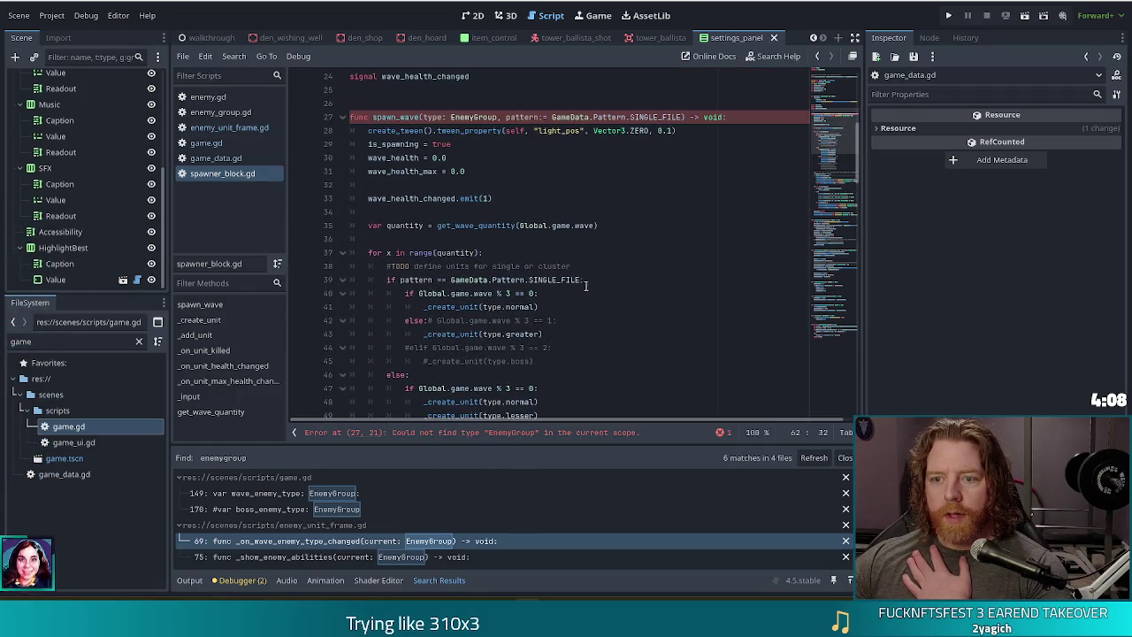
click(499, 117)
key(BackSpace)
key(BackSpace)
key(BackSpace)
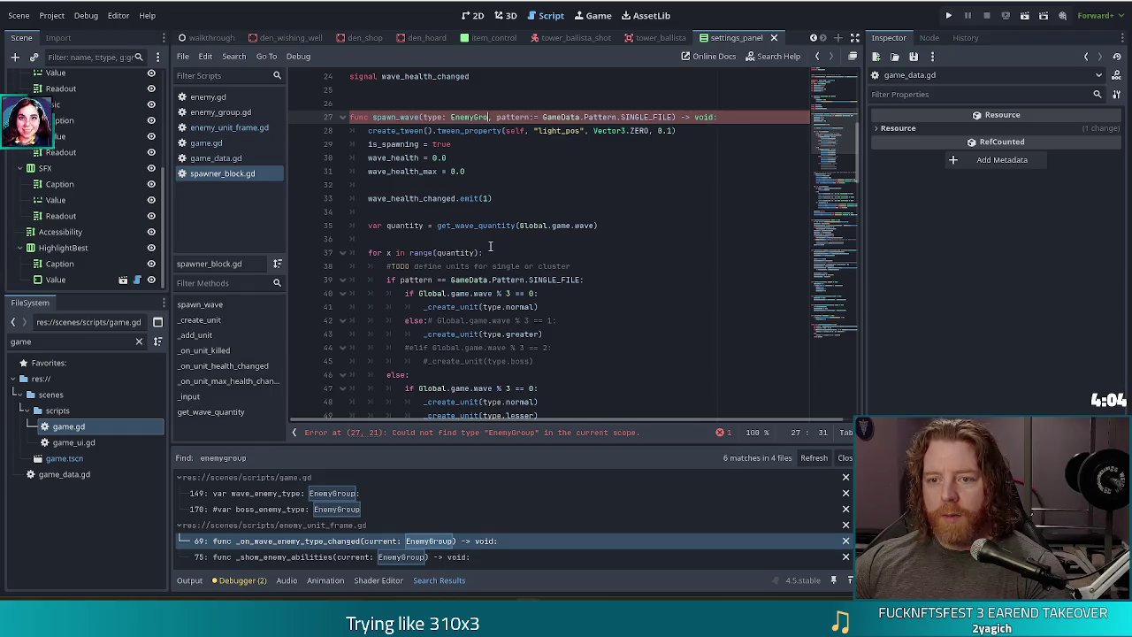
key(BackSpace)
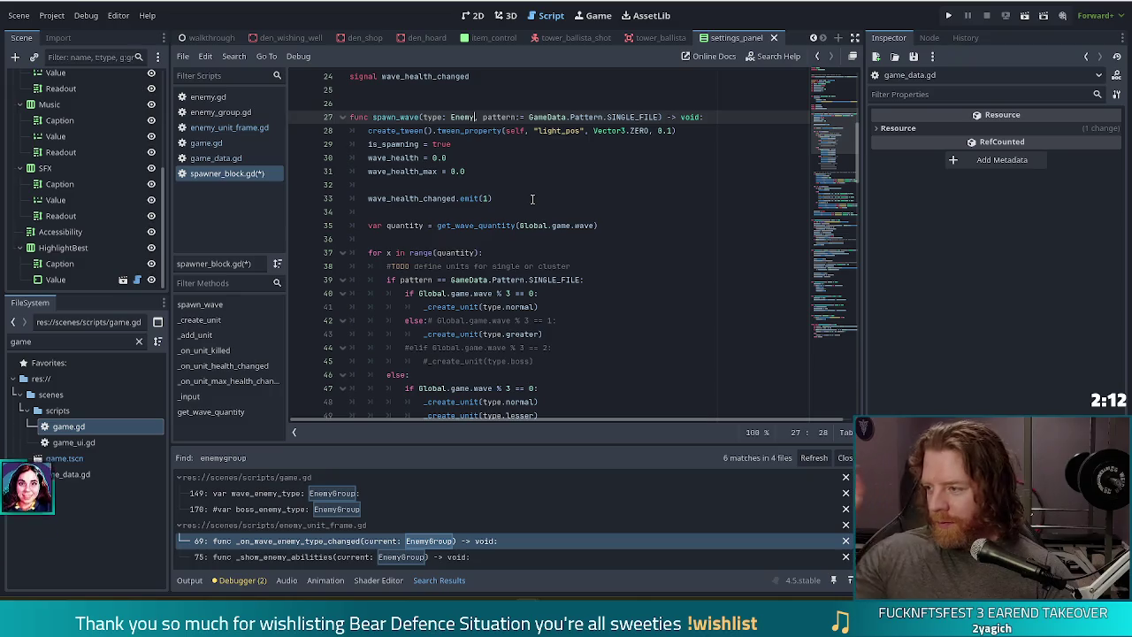
drag(540, 292, 534, 360)
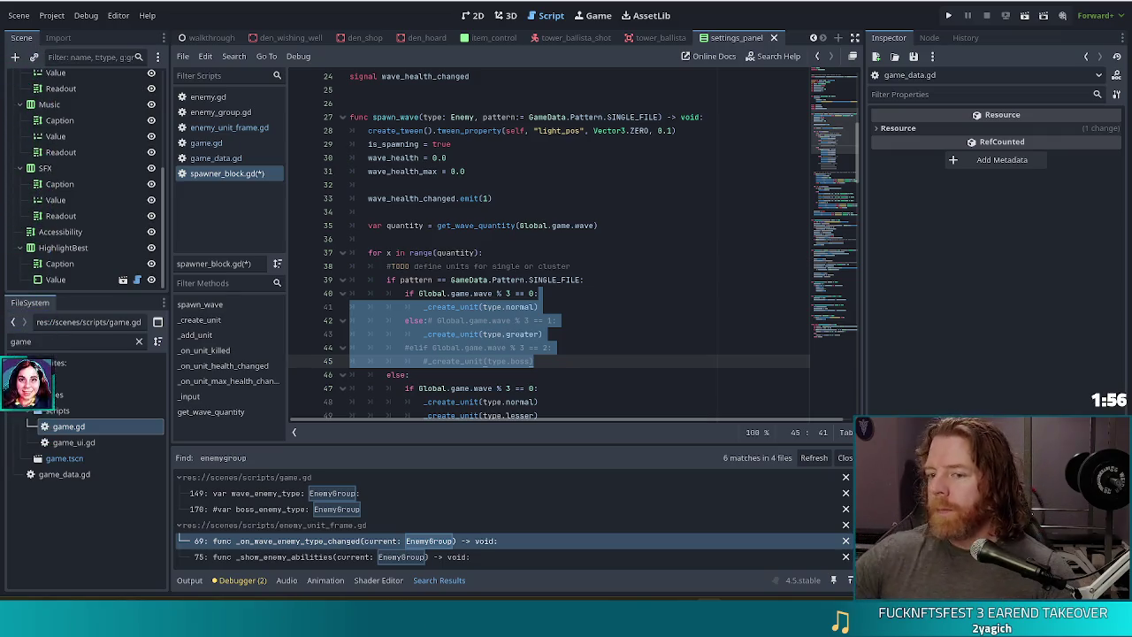
key(Left)
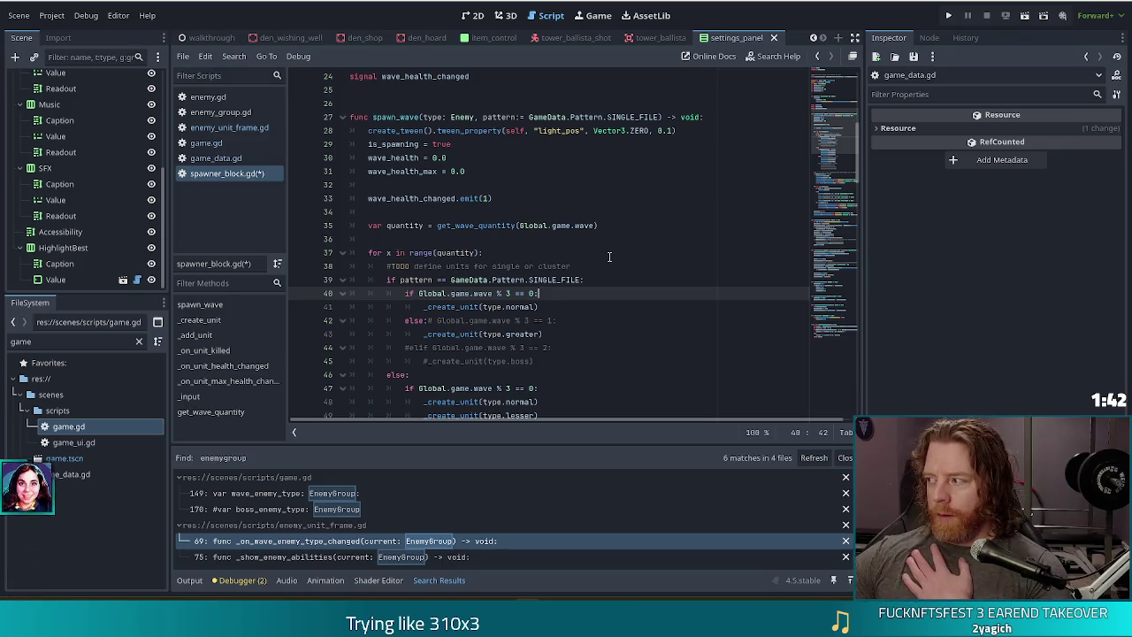
click(568, 267)
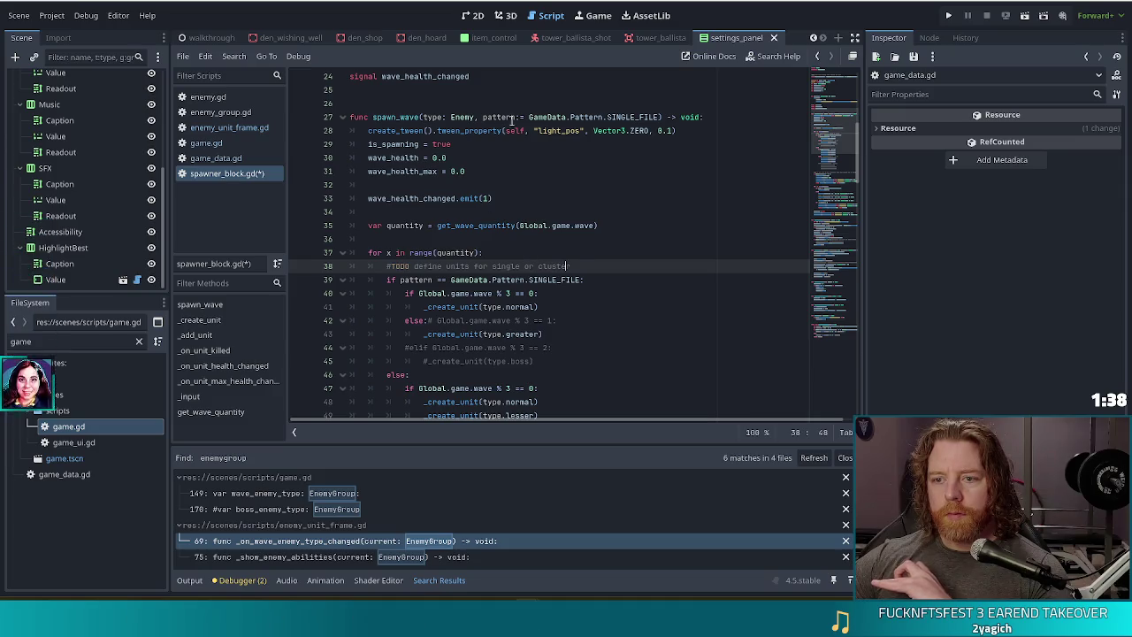
click(586, 116)
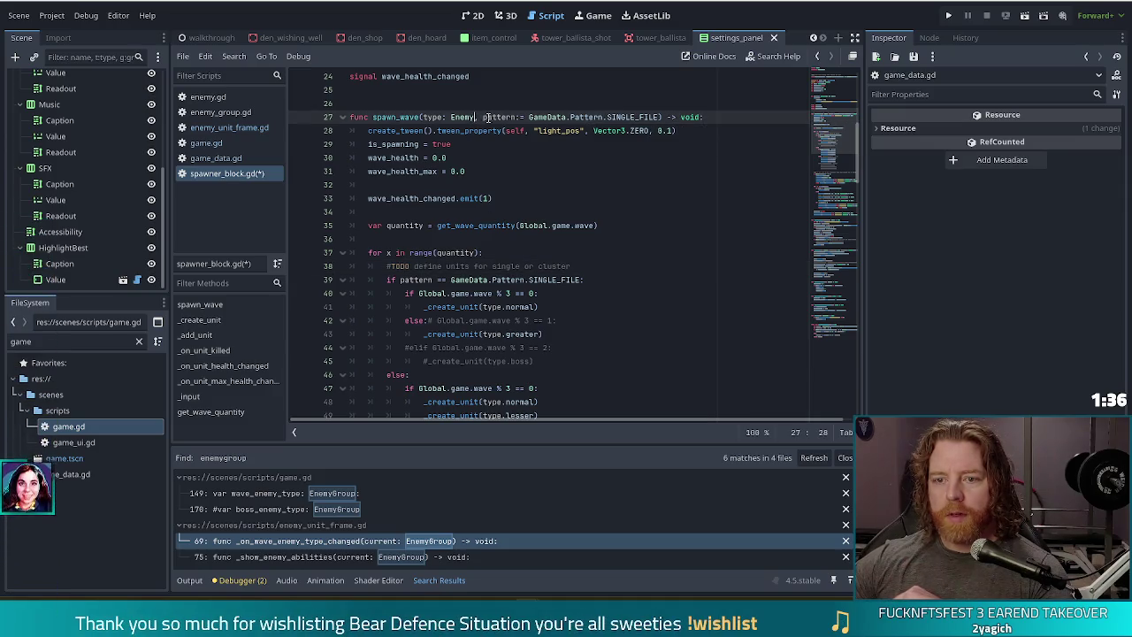
click(448, 117)
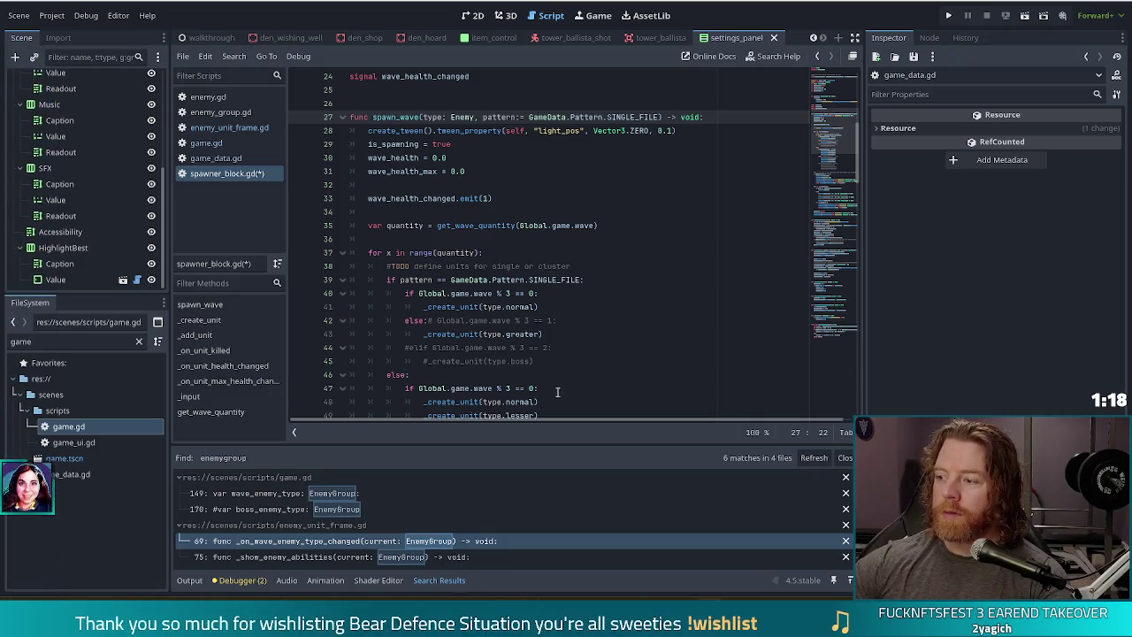
click(520, 269)
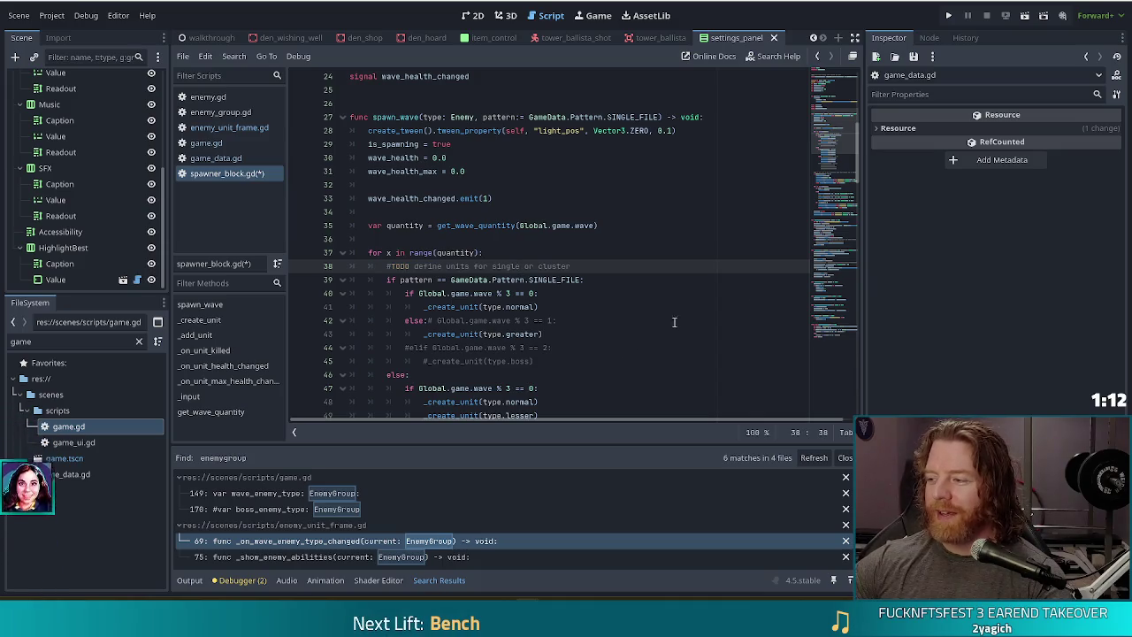
click(546, 279)
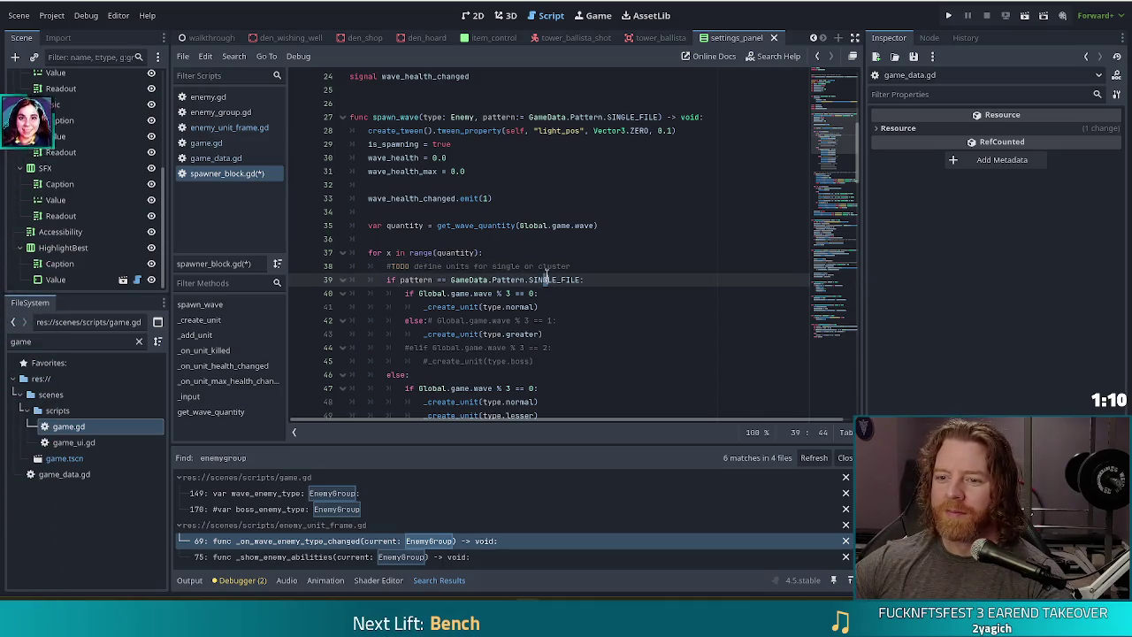
click(583, 187)
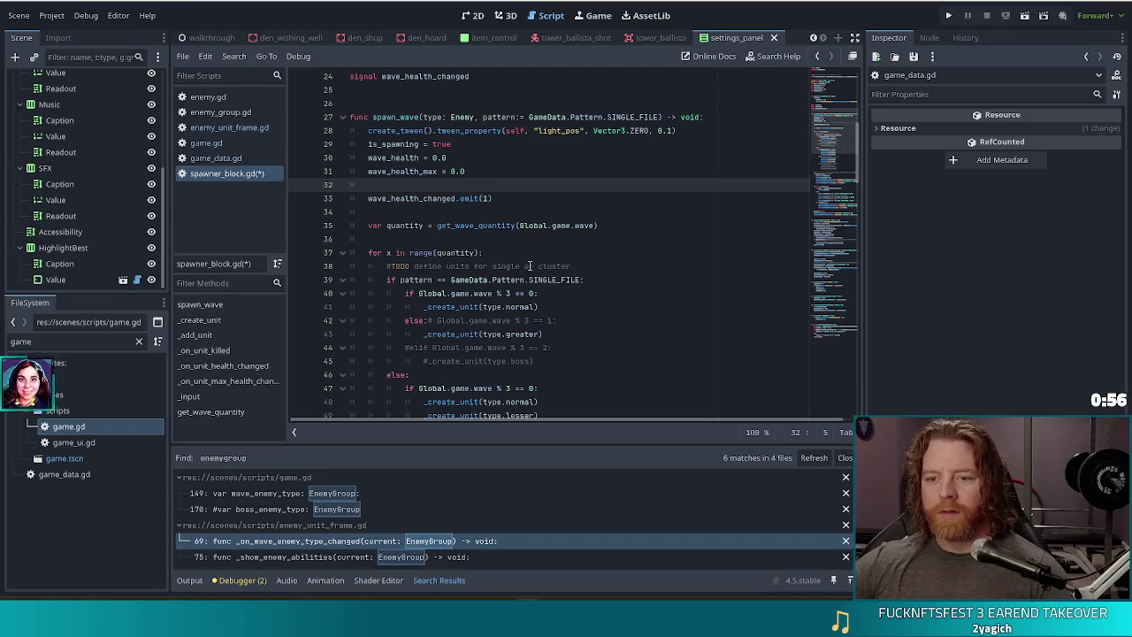
Strip .normal and .greater from the _create_unit calls on lines 41 and 43
click(497, 306)
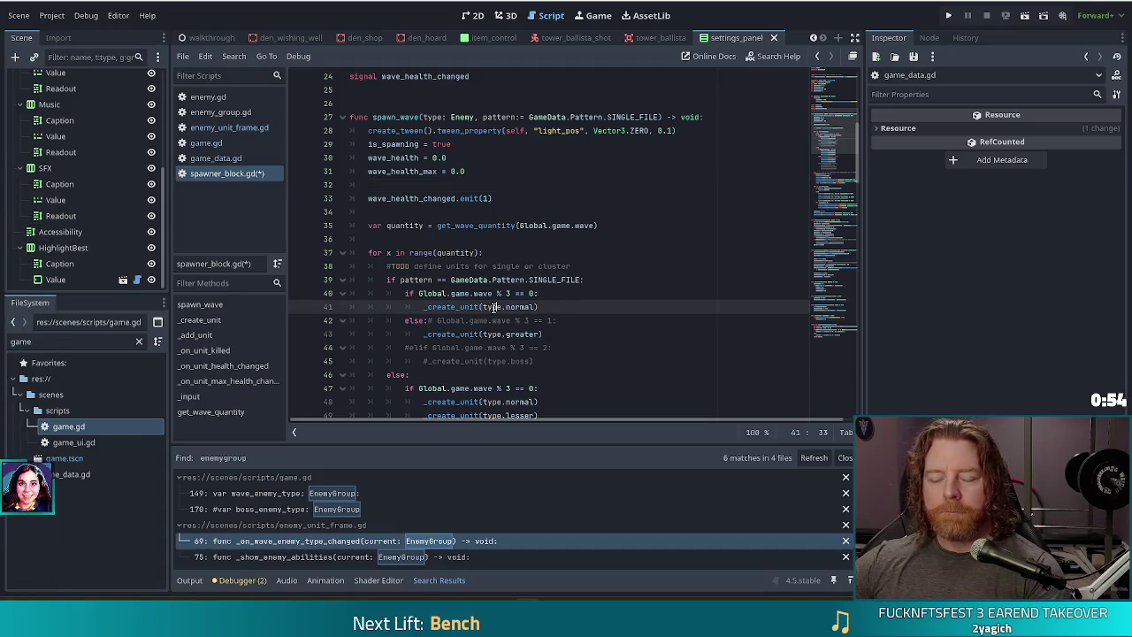
double_click(521, 307)
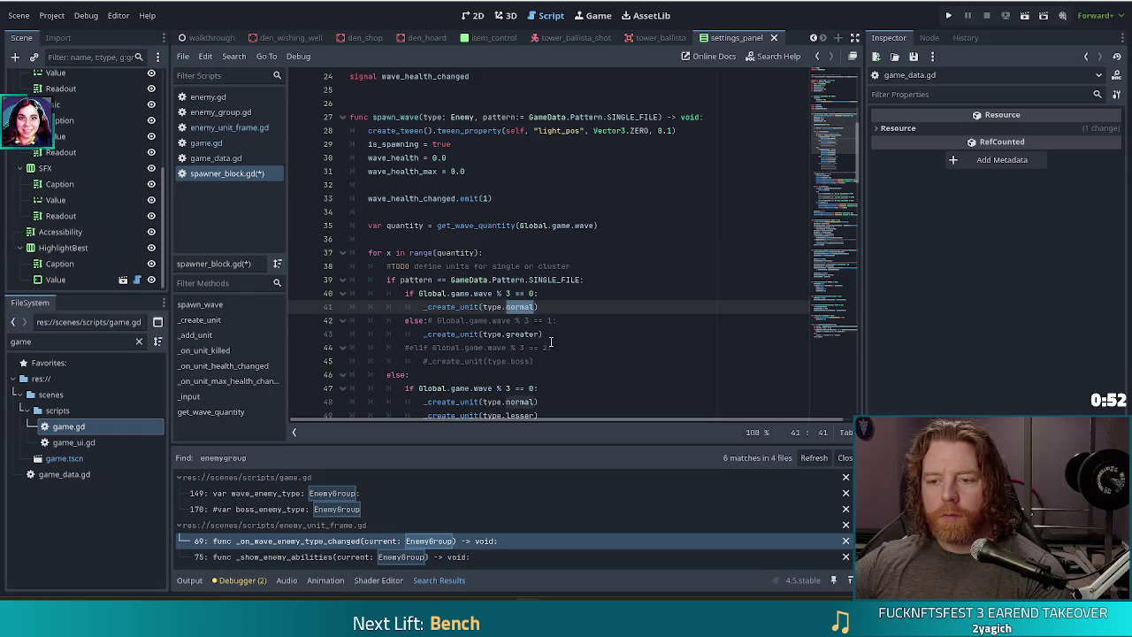
key(BackSpace)
scroll(519, 265, down, 2)
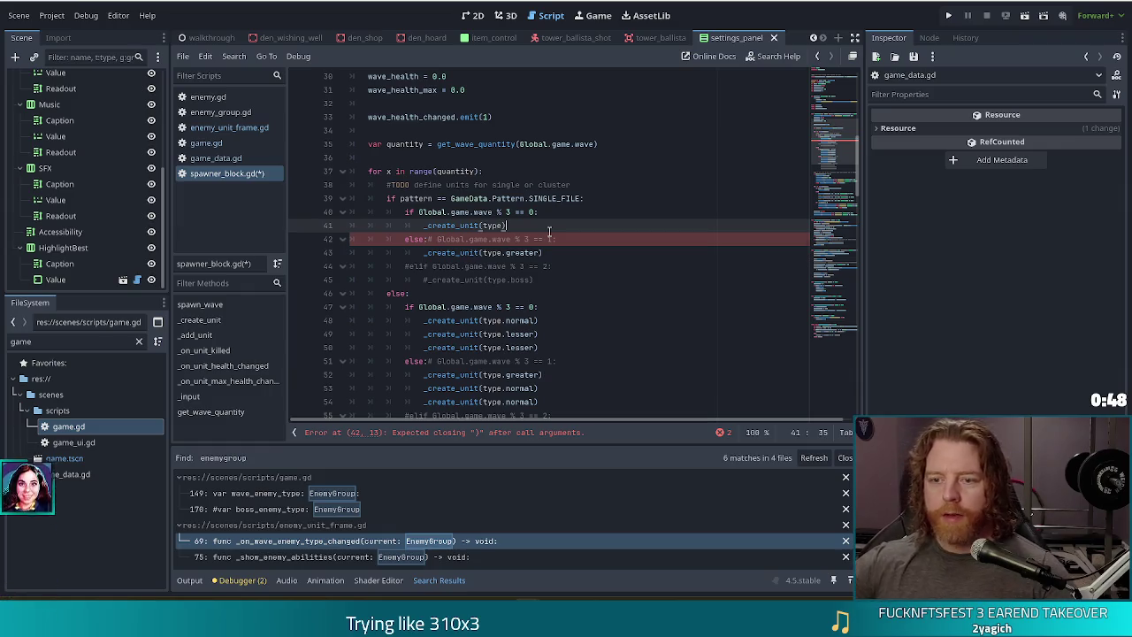
key(BackSpace)
double_click(522, 252)
key(BackSpace)
key(BackSpace)
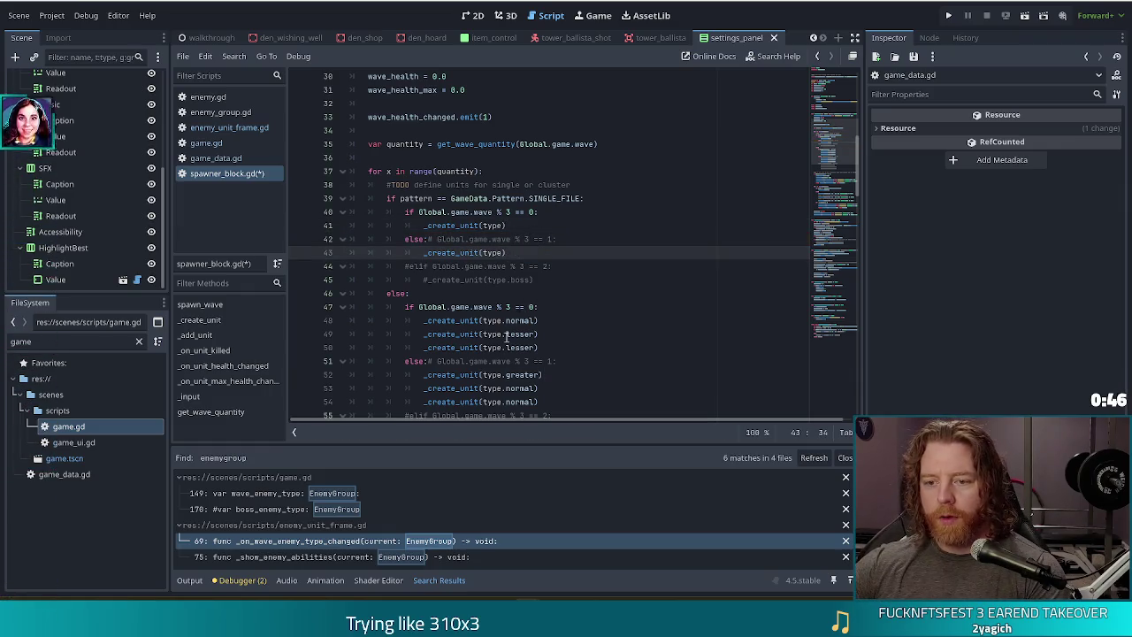
Strip .normal and .lesser from the _create_unit calls on lines 48, 49 and 50
double_click(522, 320)
key(BackSpace)
key(BackSpace)
double_click(521, 333)
key(BackSpace)
key(BackSpace)
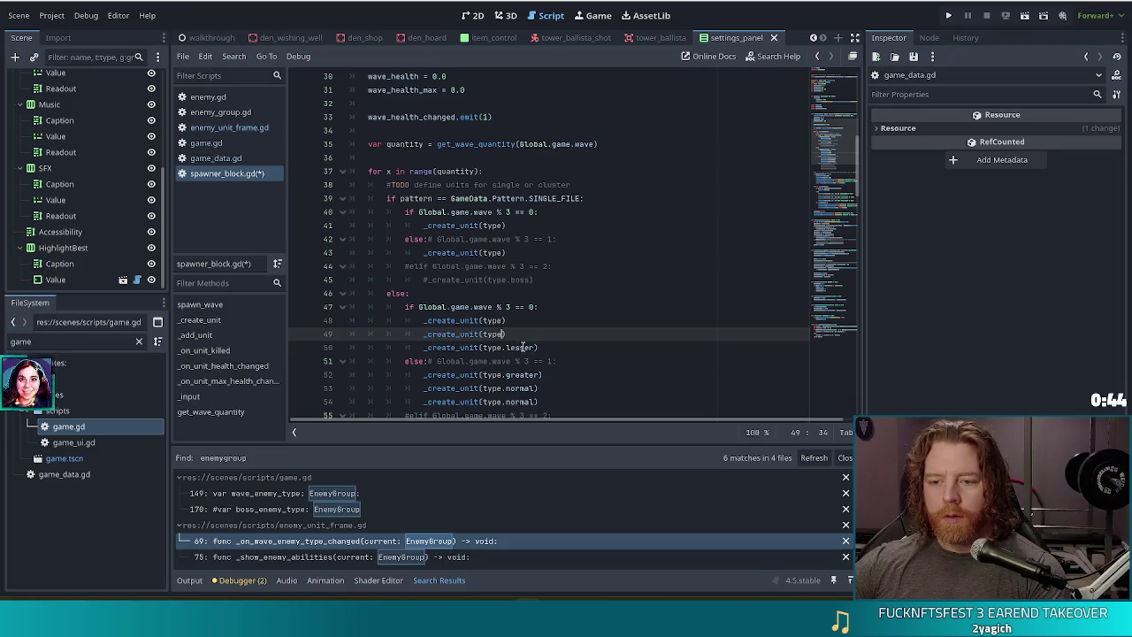
double_click(522, 347)
key(BackSpace)
Strip .greater and .normal from the _create_unit calls on lines 52–54
scroll(521, 347, down, 3)
double_click(521, 252)
key(BackSpace)
key(BackSpace)
double_click(520, 265)
key(BackSpace)
key(BackSpace)
double_click(521, 279)
key(BackSpace)
key(BackSpace)
scroll(539, 282, down, 3)
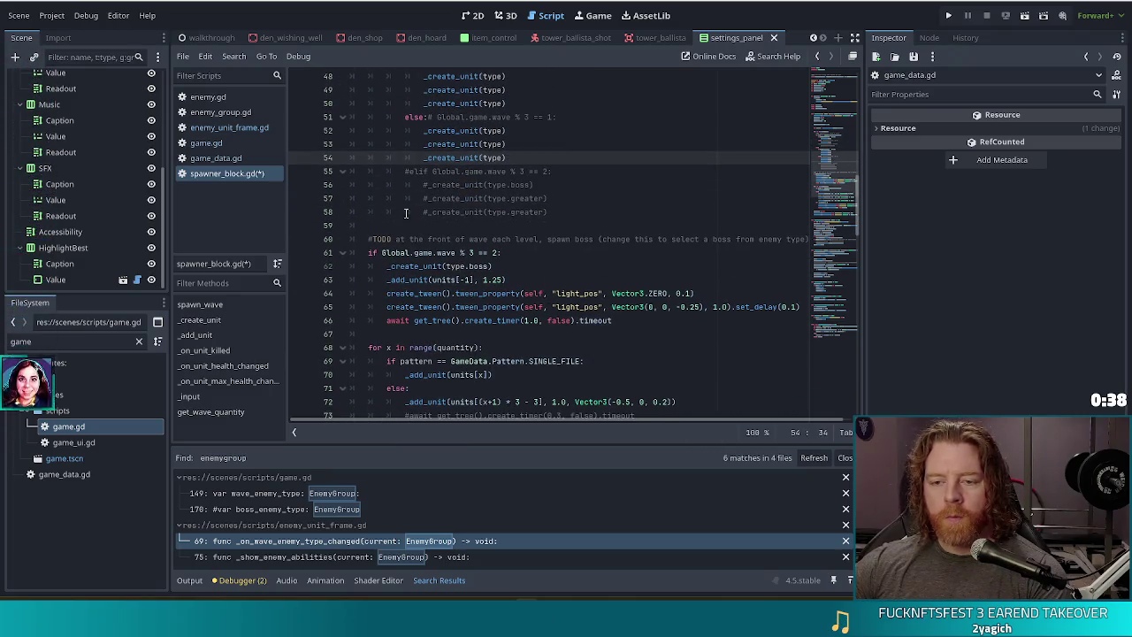
Change line 62's boss spawn to _create_unit(type), save spawner_block.gd, and switch to the browser
click(522, 254)
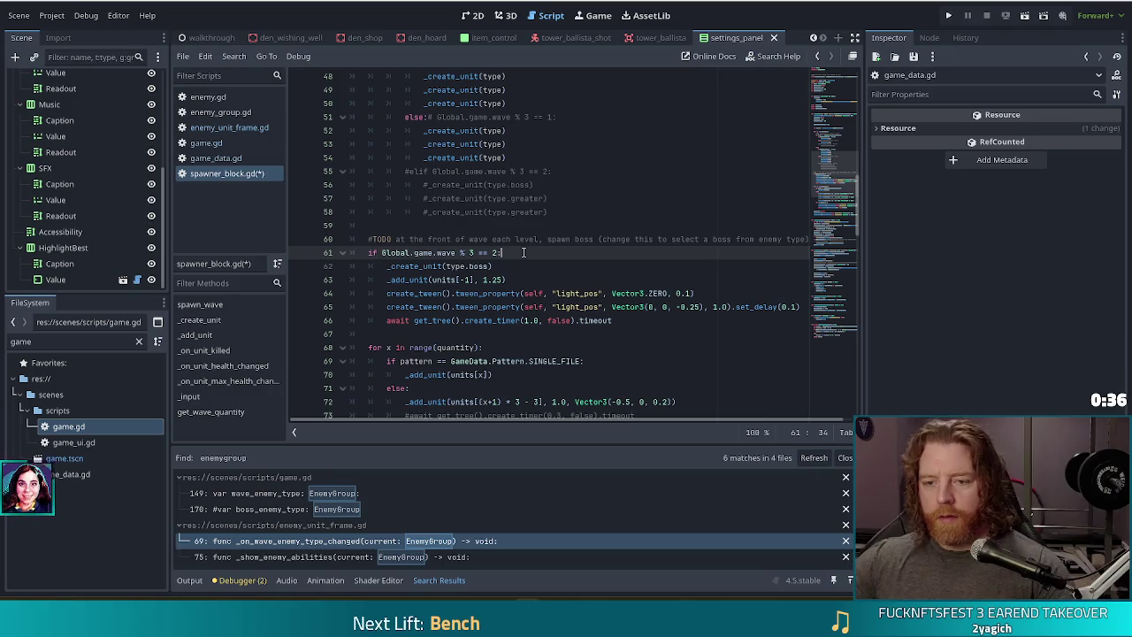
click(512, 240)
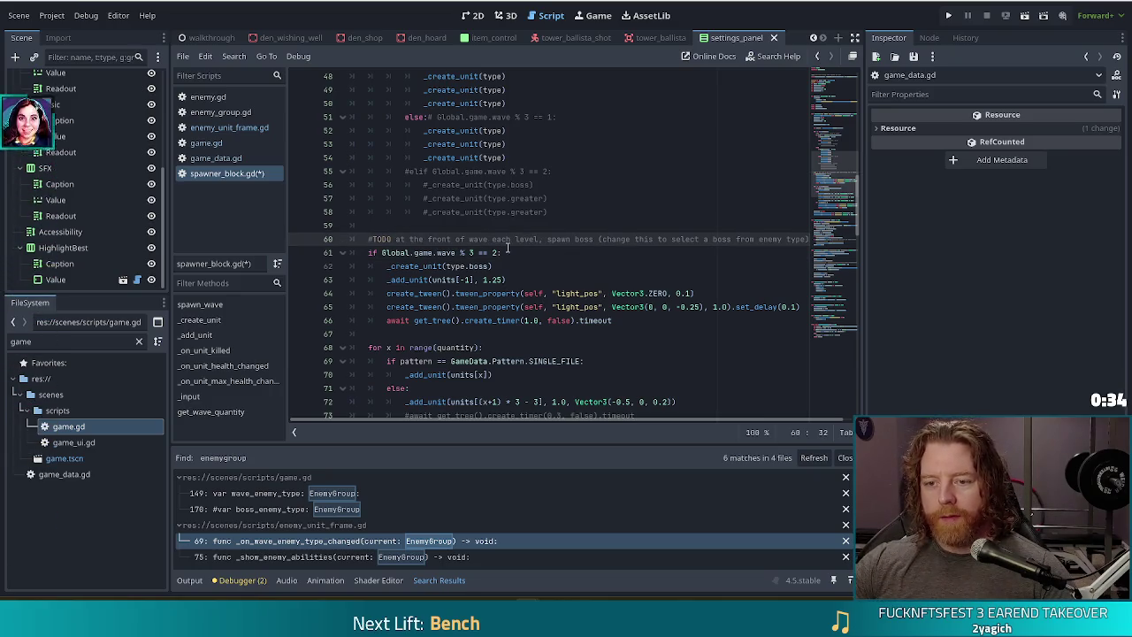
double_click(482, 265)
key(BackSpace)
key(BackSpace)
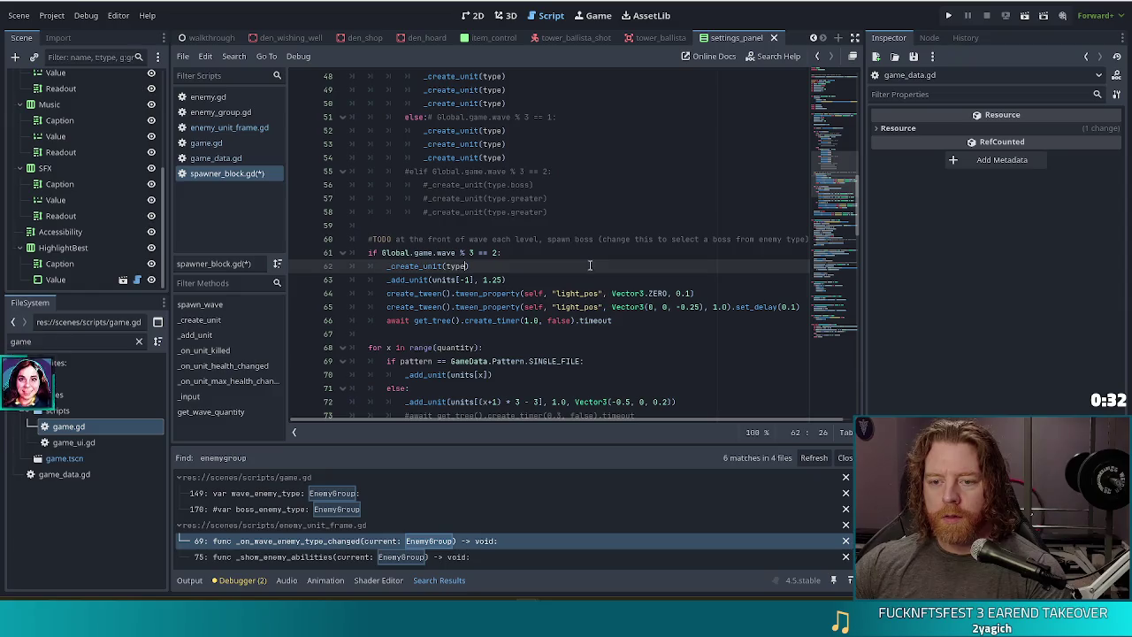
key(ctrl+s)
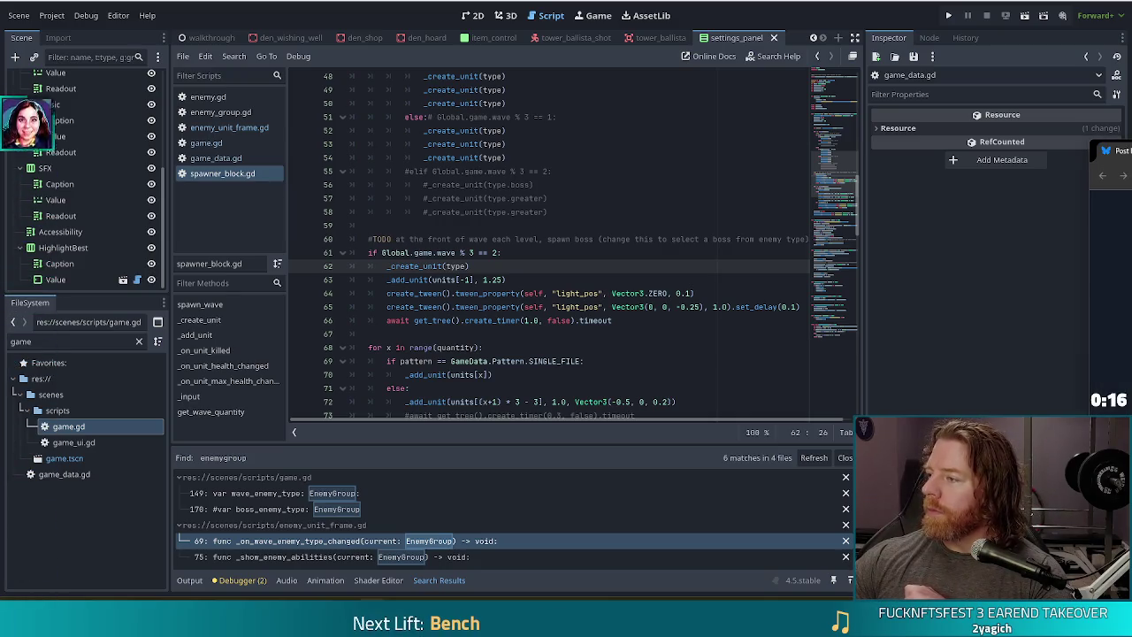
key(alt+Tab)
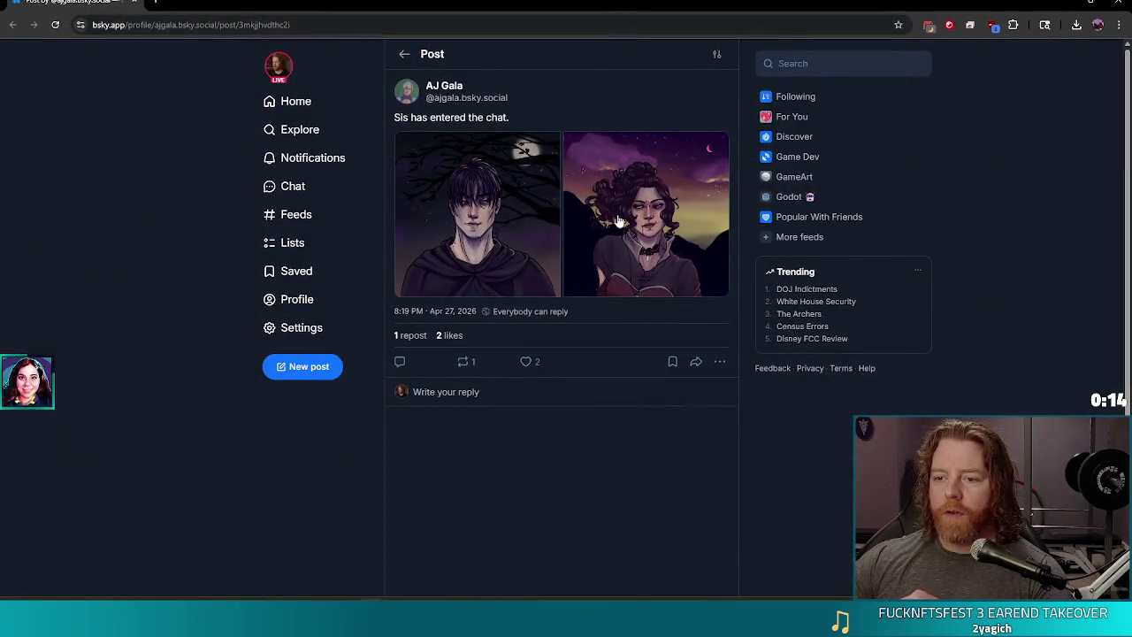
click(611, 220)
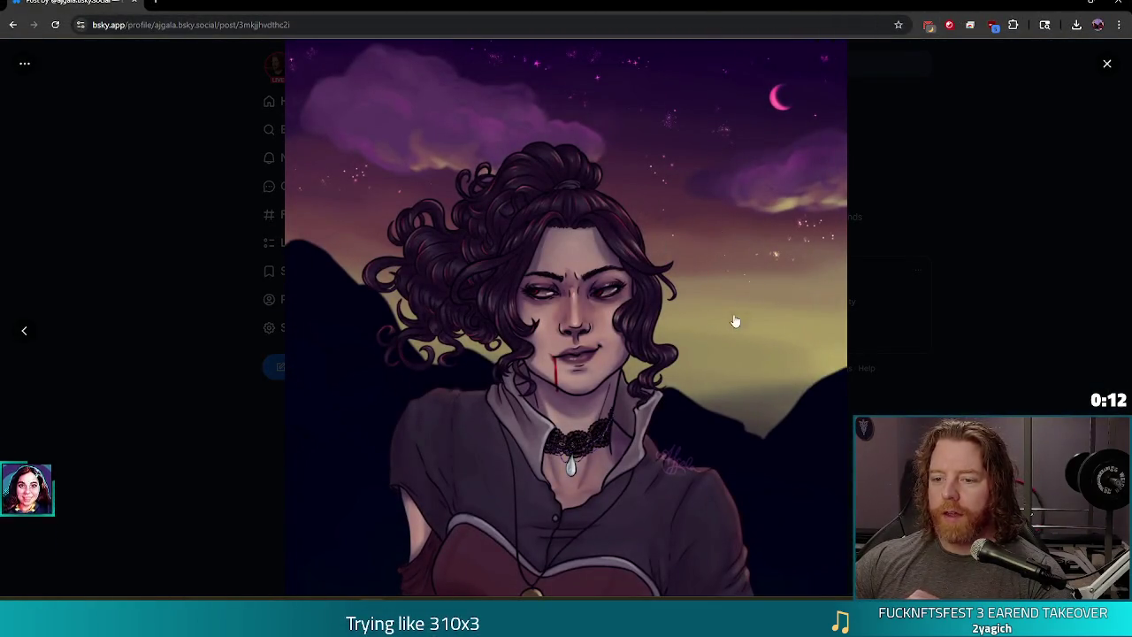
click(30, 332)
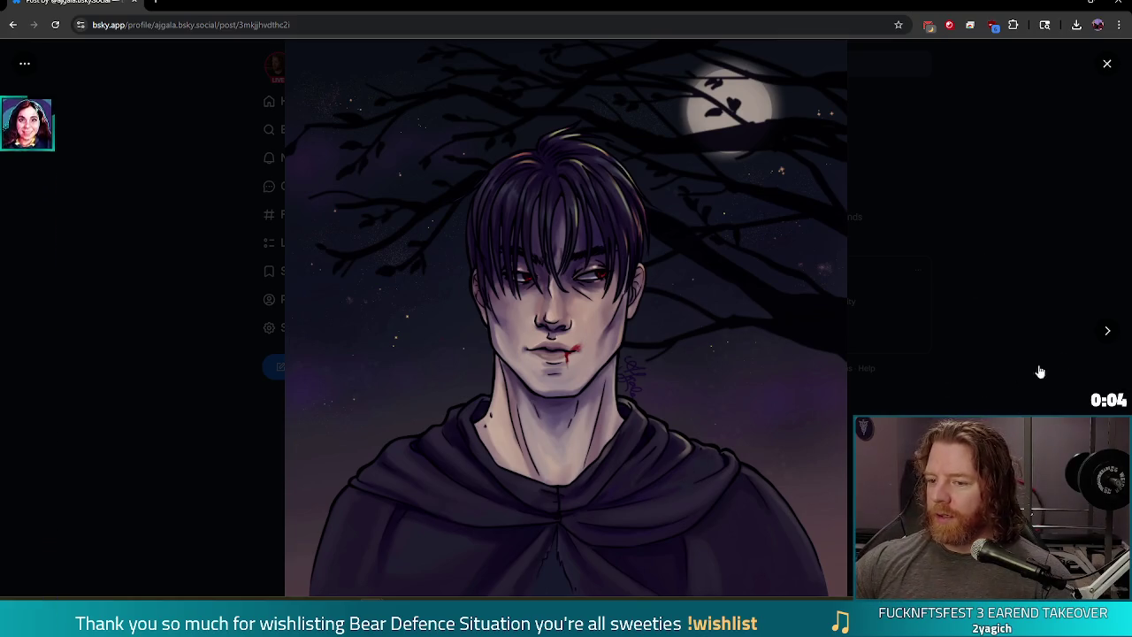
click(1119, 44)
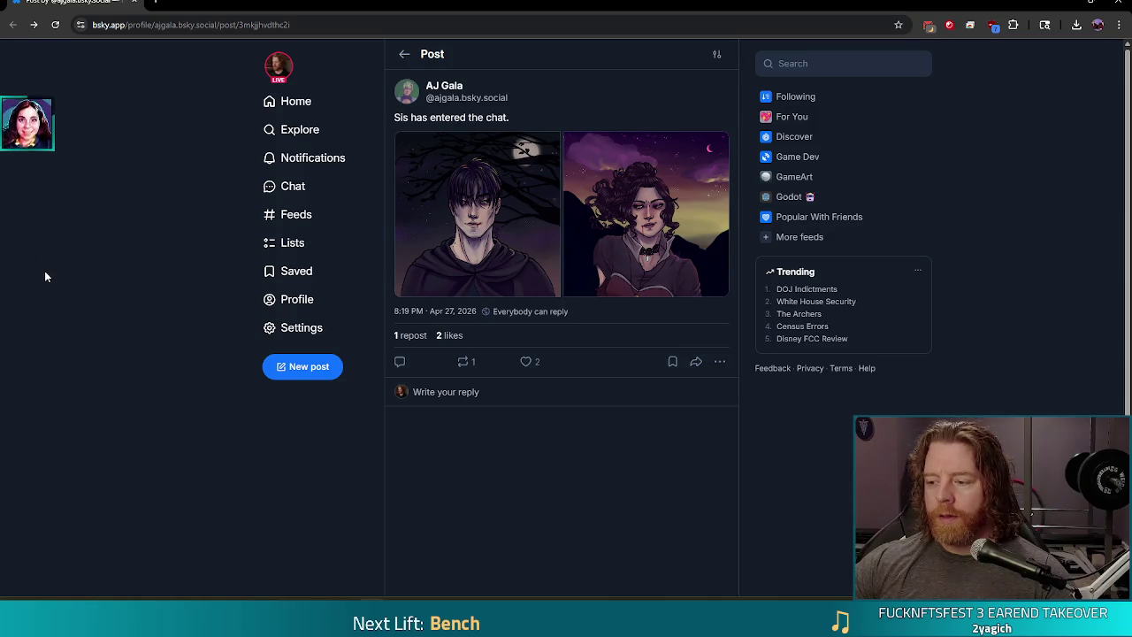
Like the 'Sis has entered the chat.' post and repost it from the repost menu
click(526, 361)
click(462, 362)
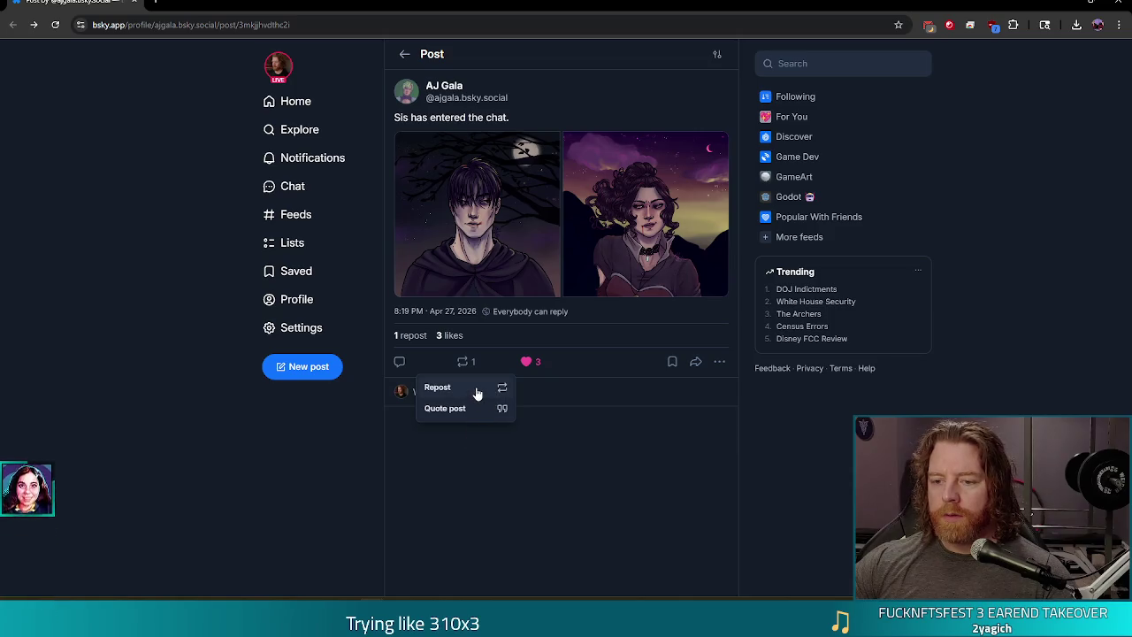
click(476, 389)
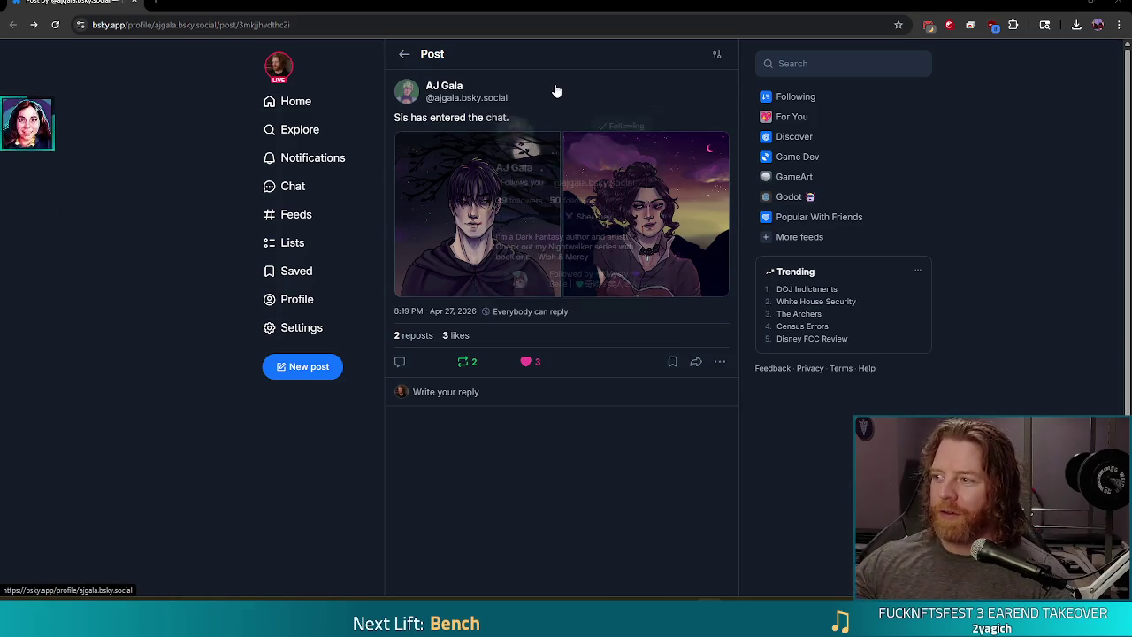
mouse_move(555, 91)
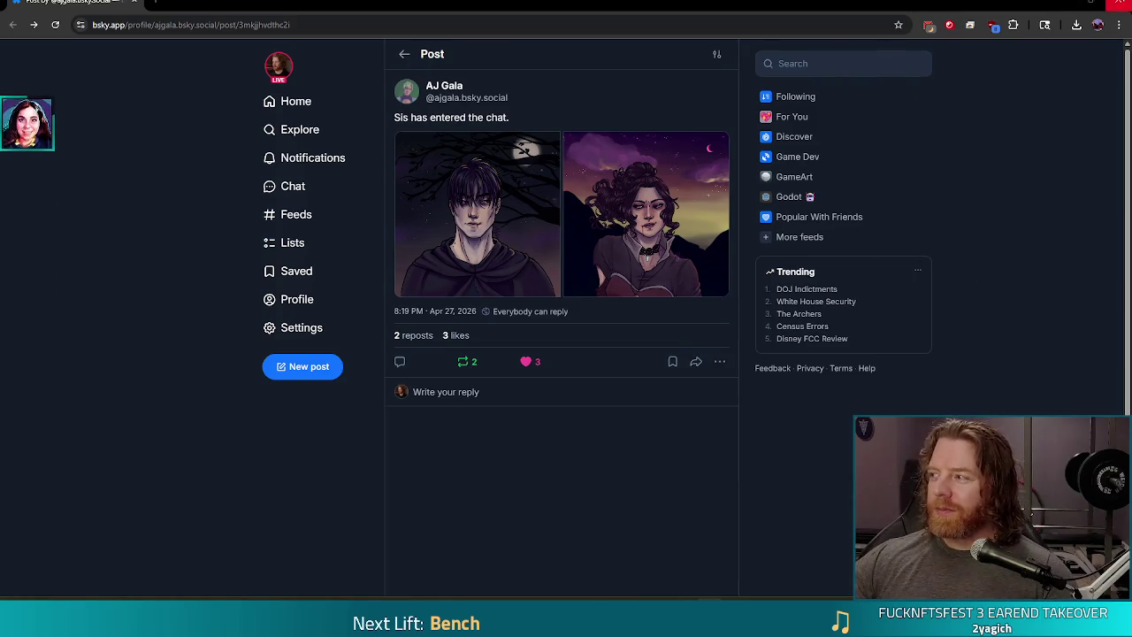
Close the browser window to get back to the Godot script editor
click(1121, 3)
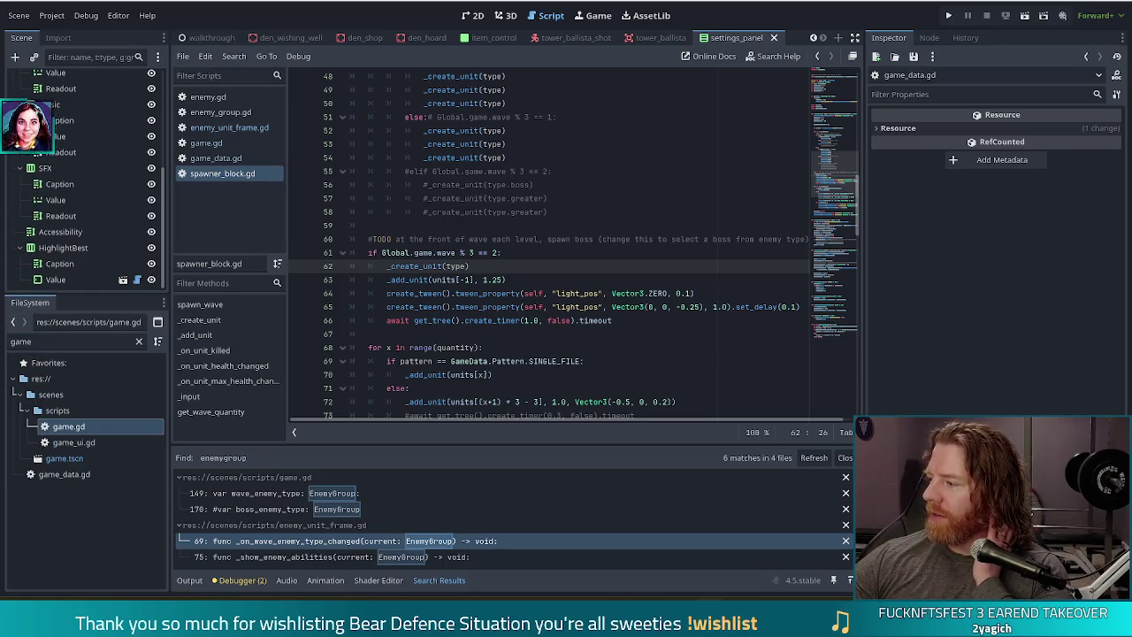
Place the caret at the end of line 62 in spawner_block.gd
click(559, 267)
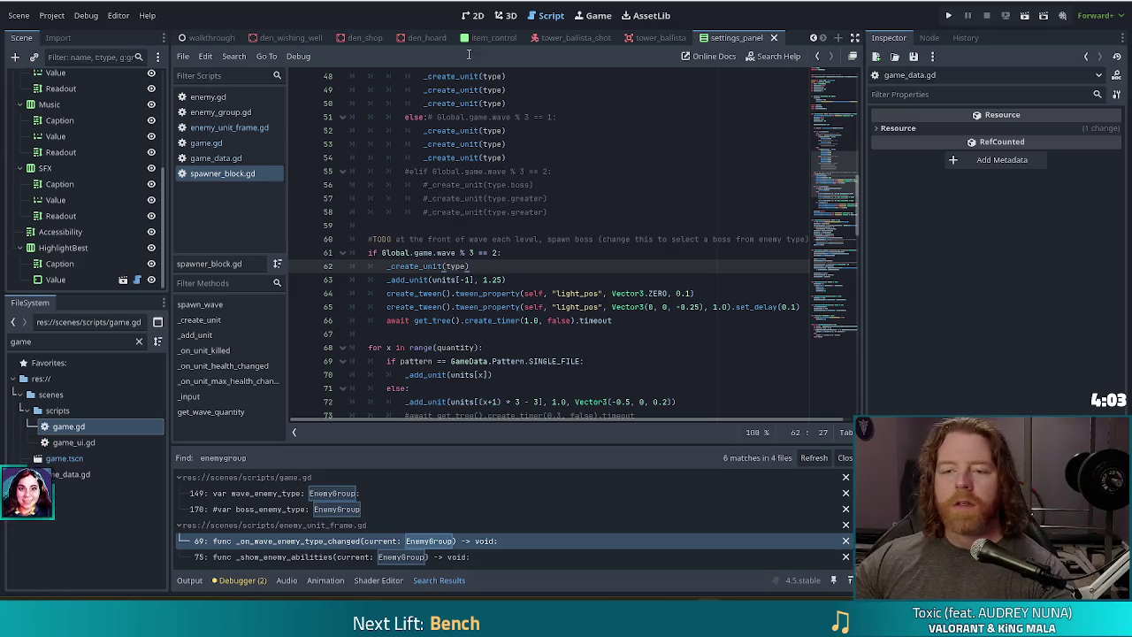
Test-run a New Game, stop it after the game.gd line 126 error, and open game_data.gd
click(573, 278)
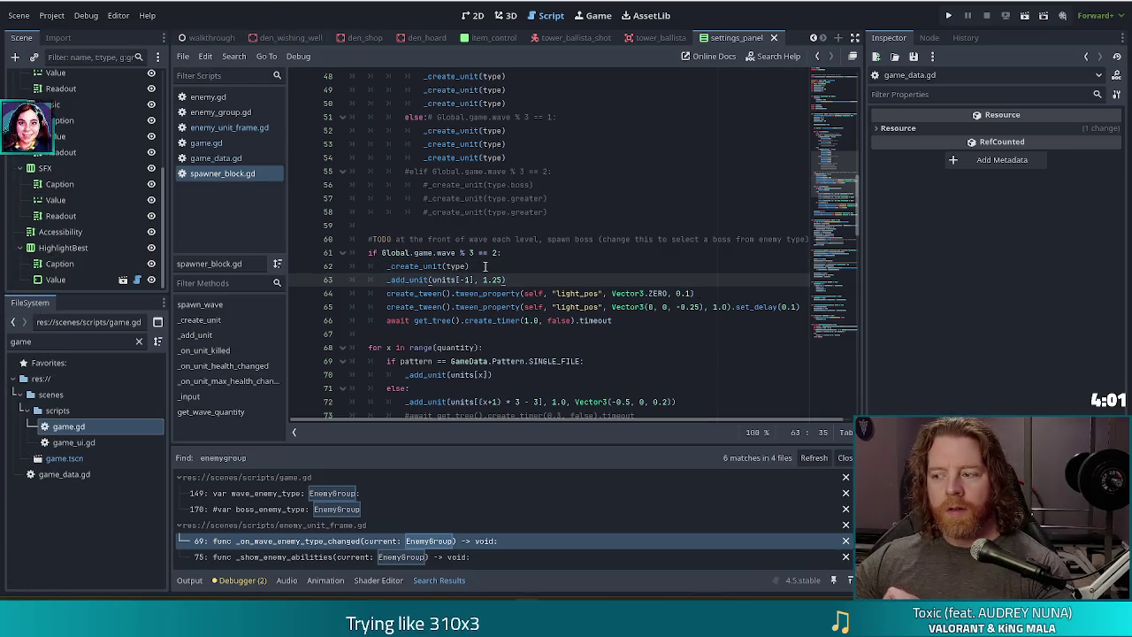
key(Up)
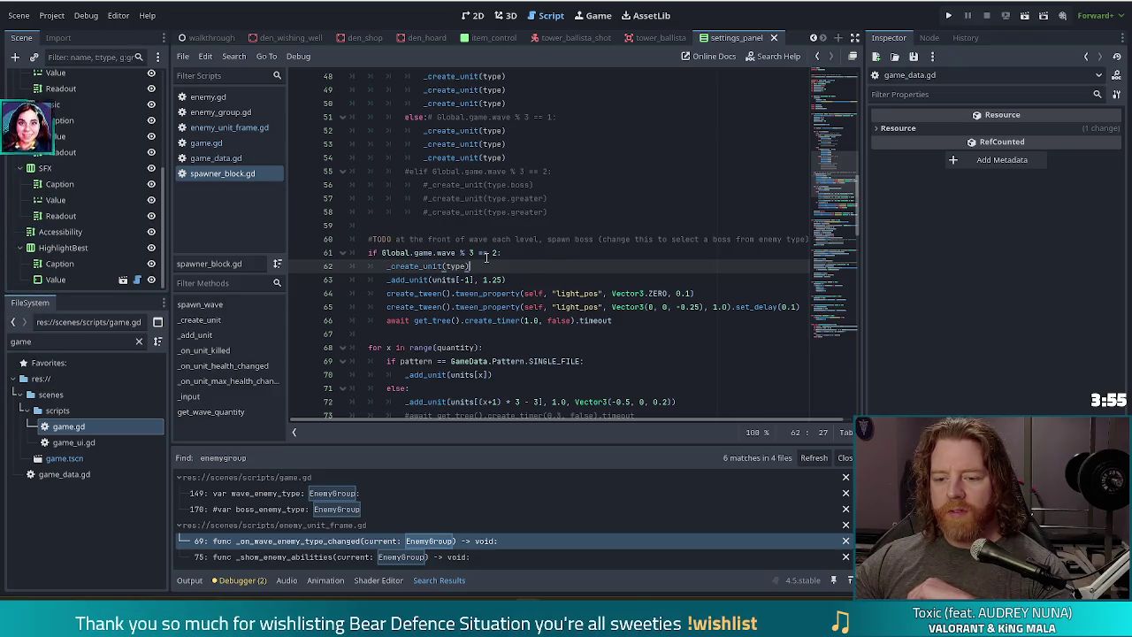
click(948, 15)
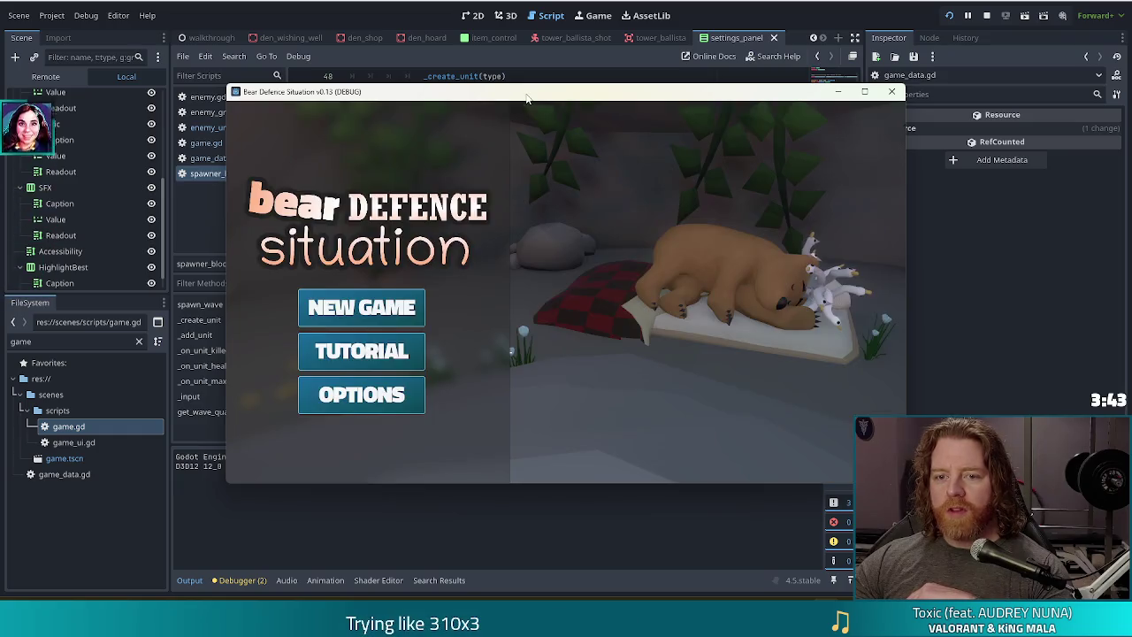
click(396, 306)
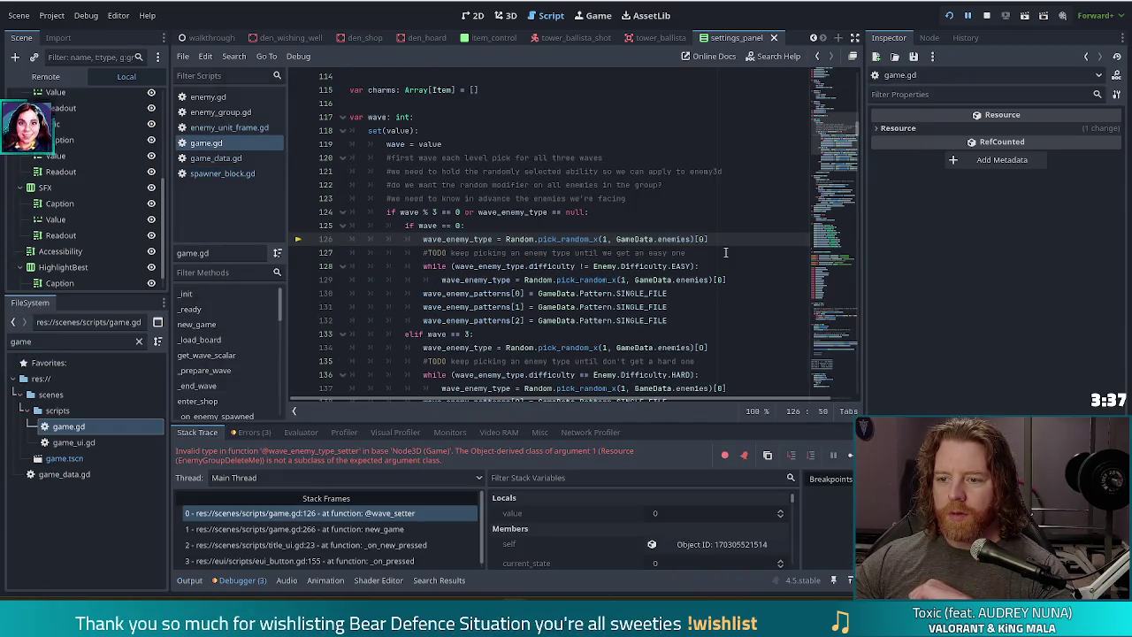
click(659, 239)
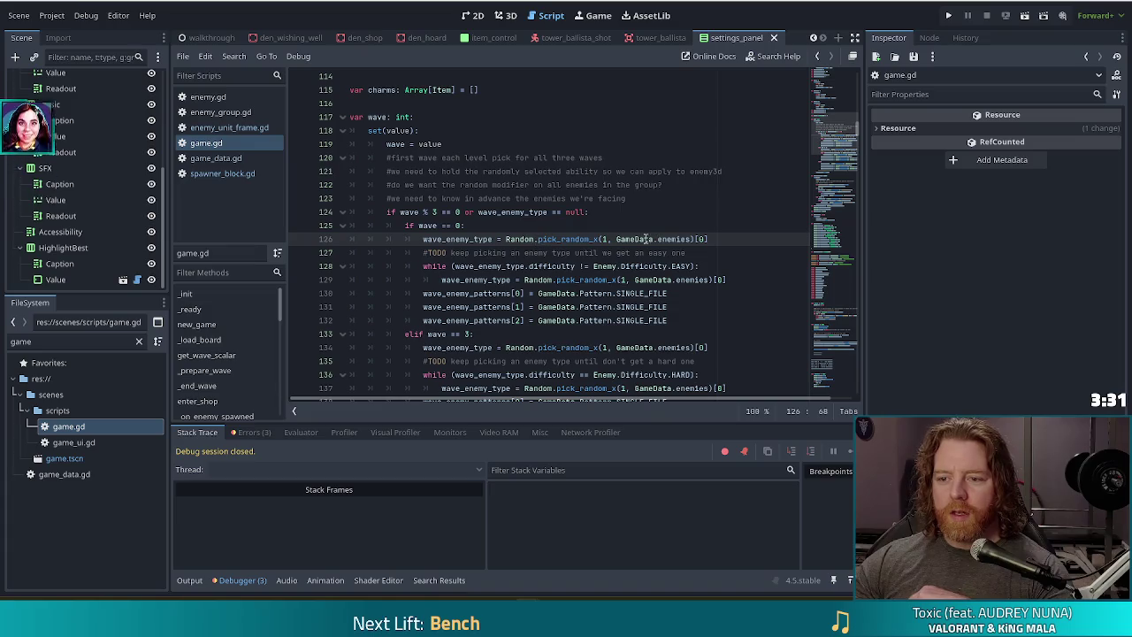
ctrl+click(672, 238)
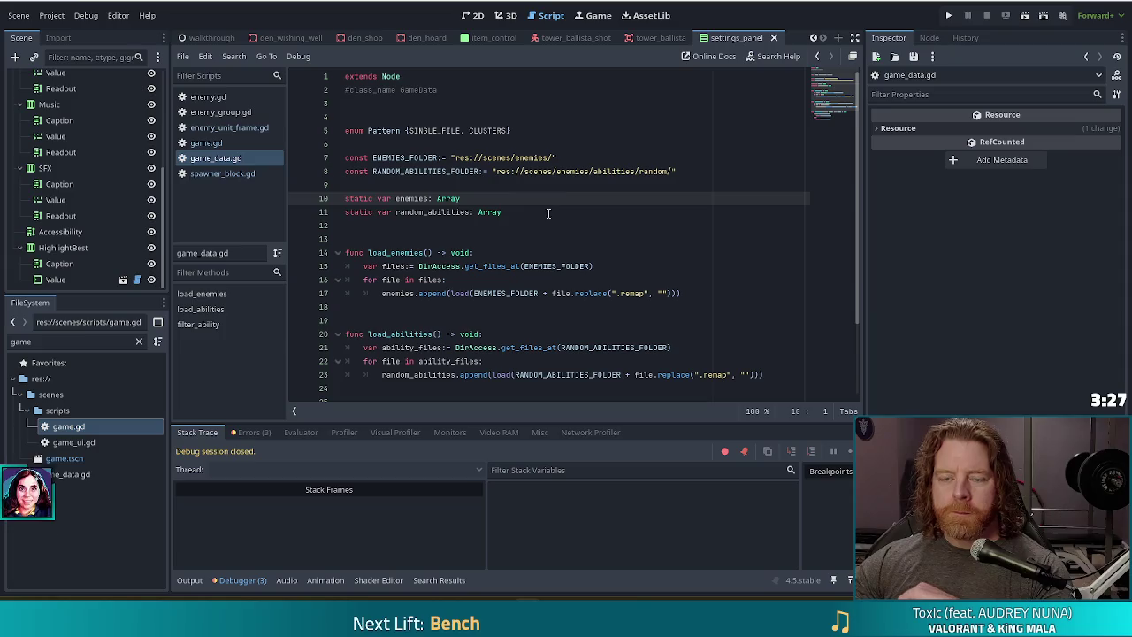
Clear the FileSystem filter and collapse the blender, eui, towers and blocks folders
click(513, 158)
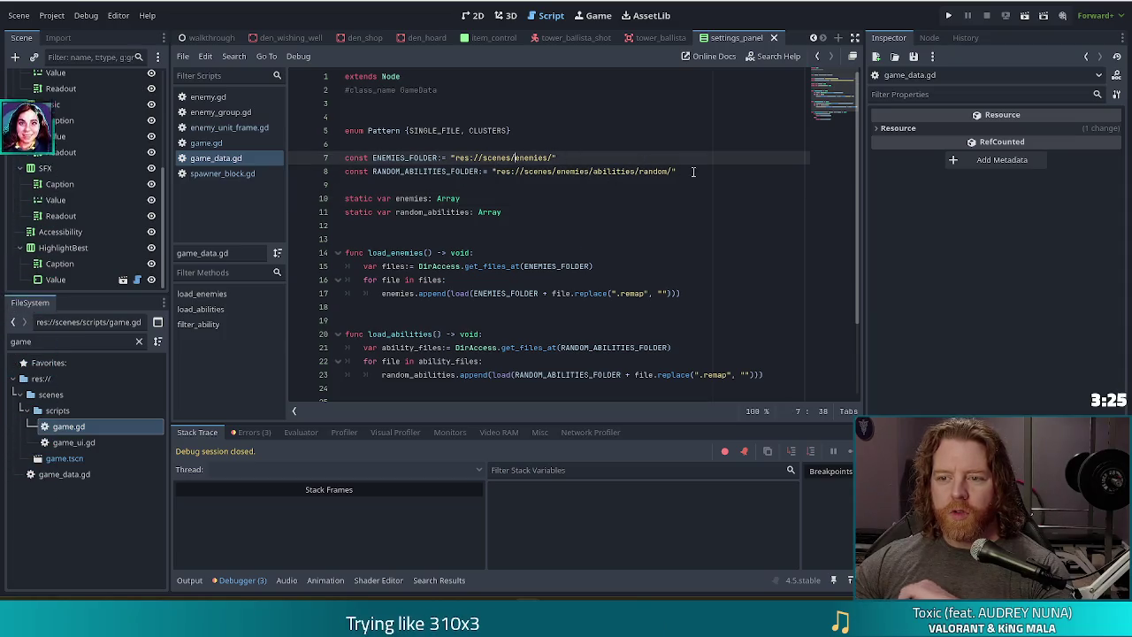
click(139, 342)
drag(163, 495, 156, 350)
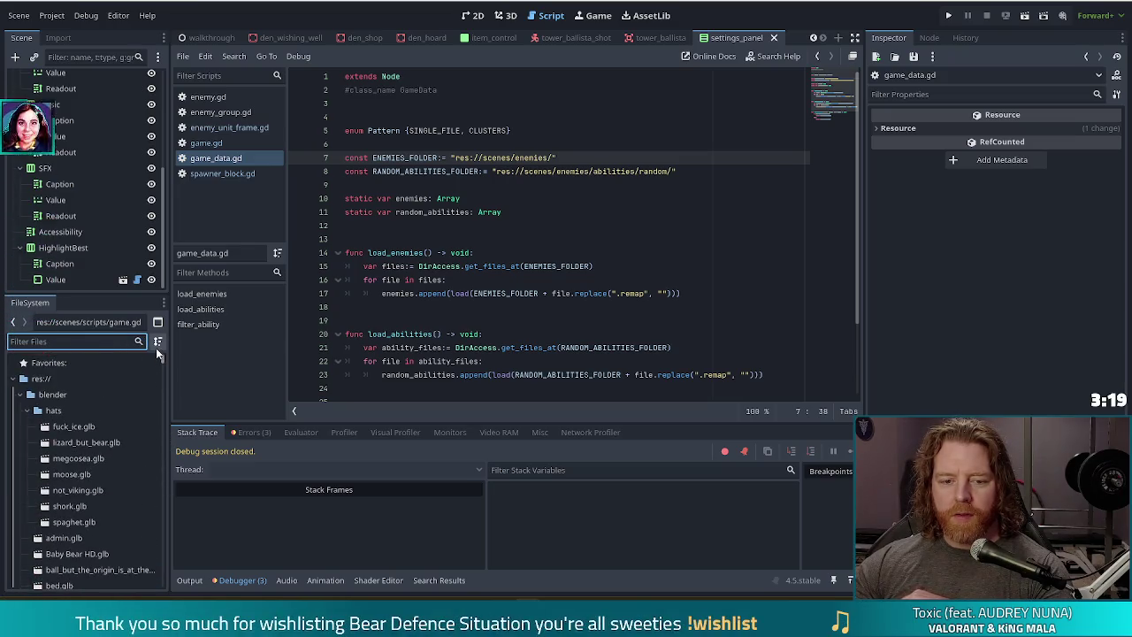
click(19, 394)
click(20, 442)
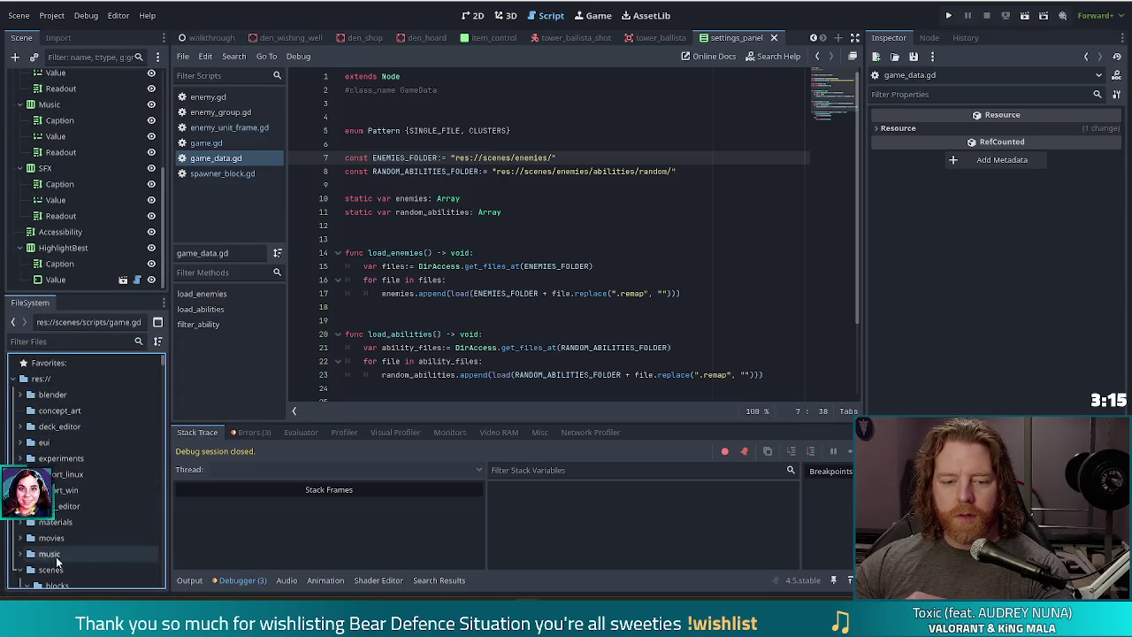
scroll(58, 548, down, 3)
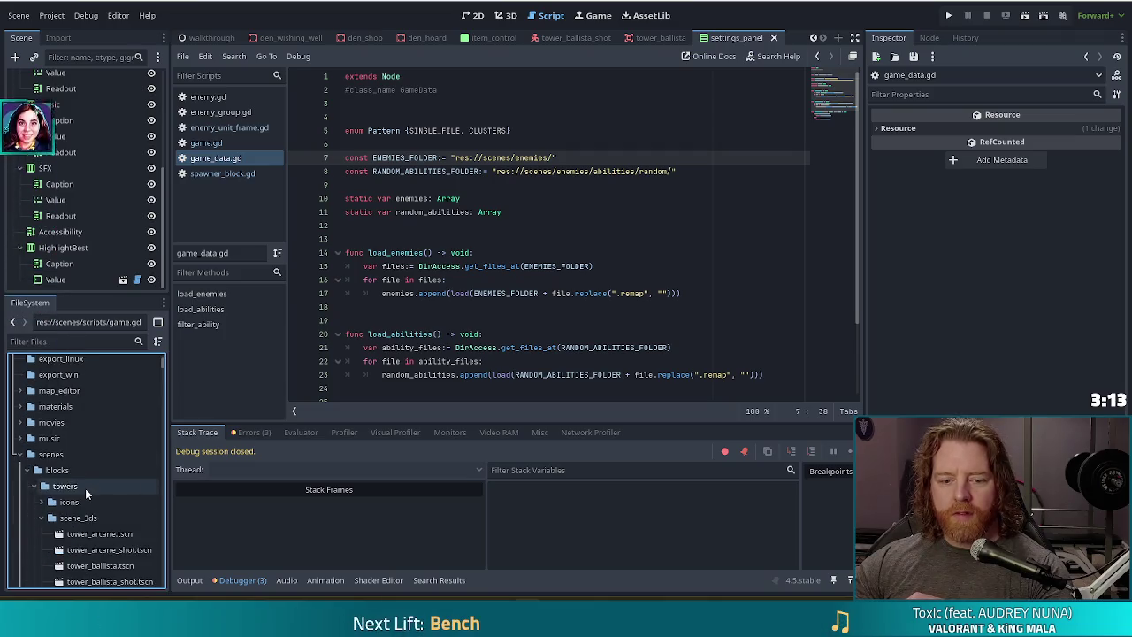
scroll(71, 478, down, 1)
click(34, 456)
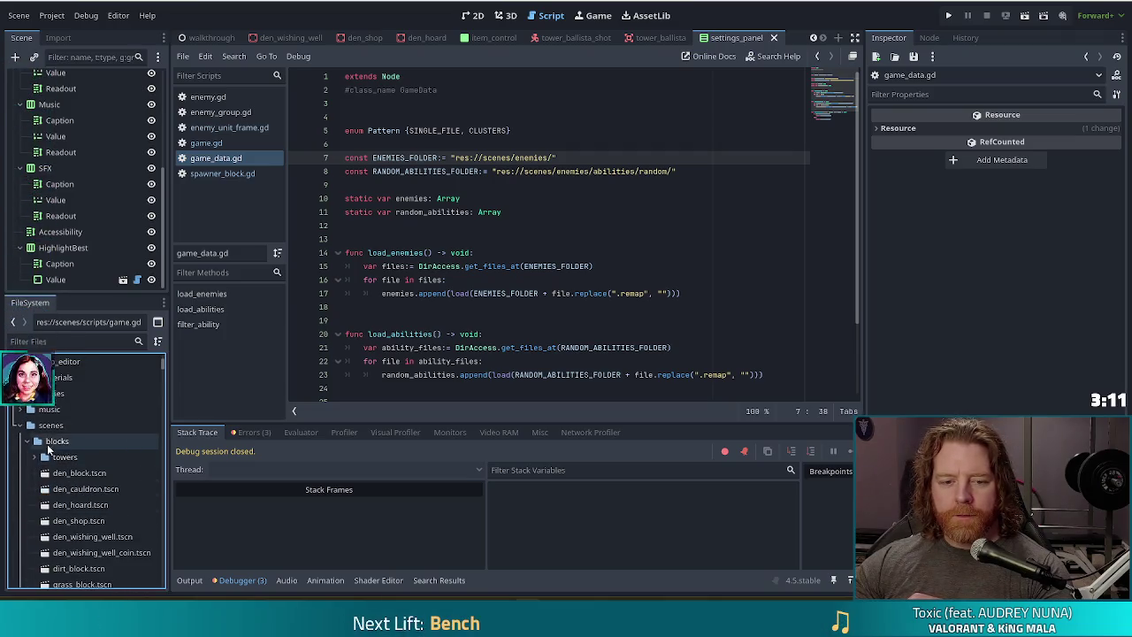
click(27, 441)
scroll(38, 451, down, 1)
Expand scenes/enemies, select golem_airs.tres, then select the enemies folder
click(28, 444)
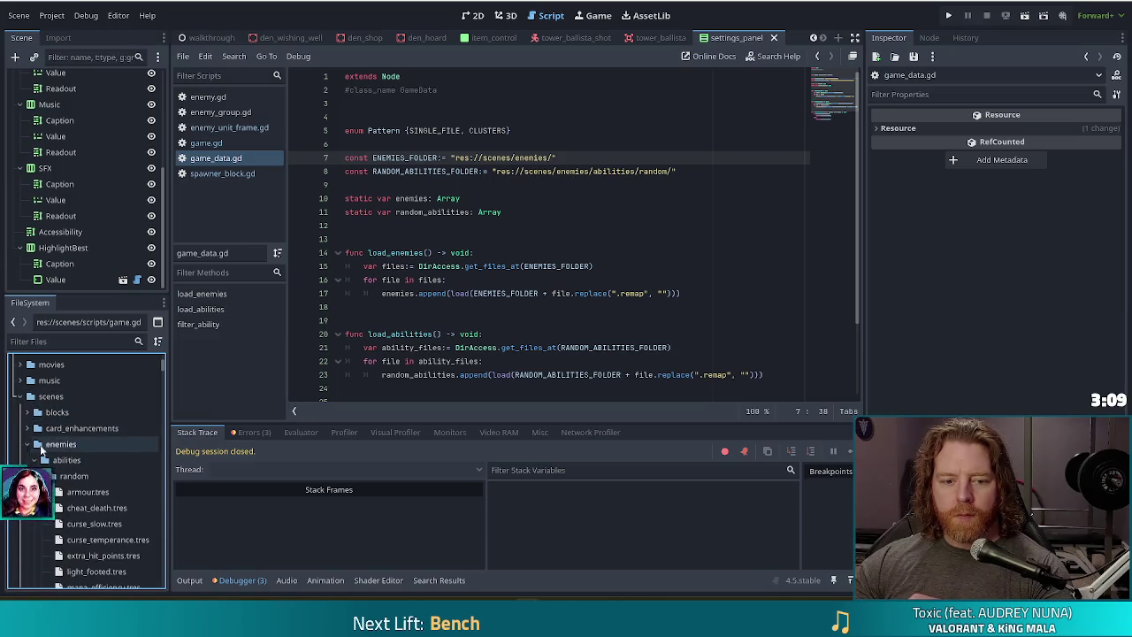
click(37, 443)
click(33, 460)
click(33, 523)
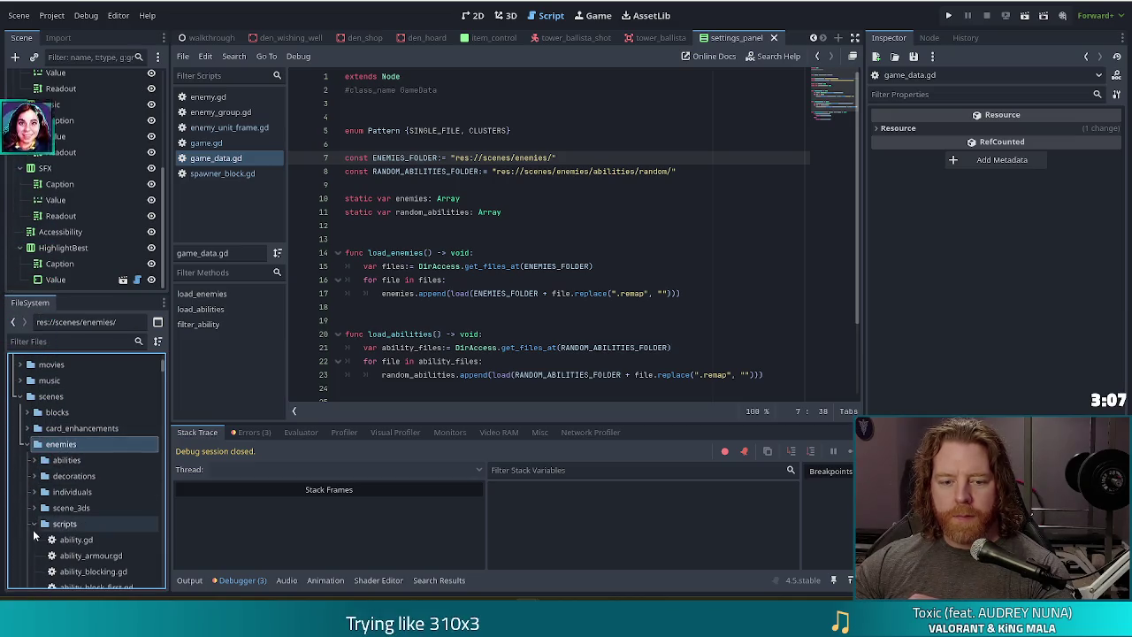
click(33, 523)
scroll(106, 548, down, 3)
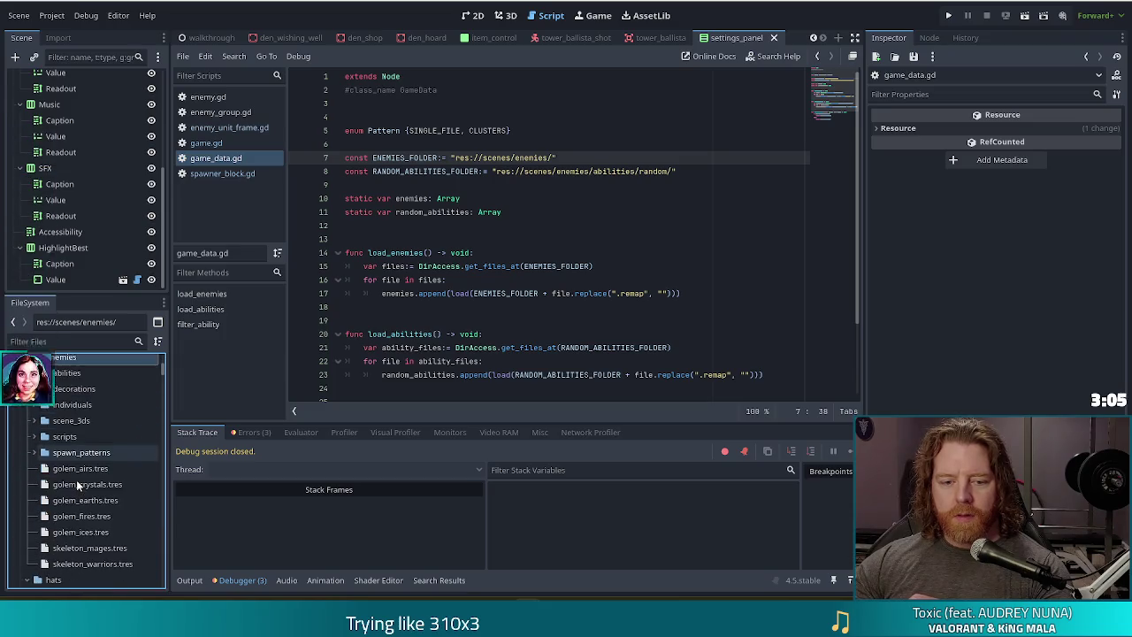
click(77, 471)
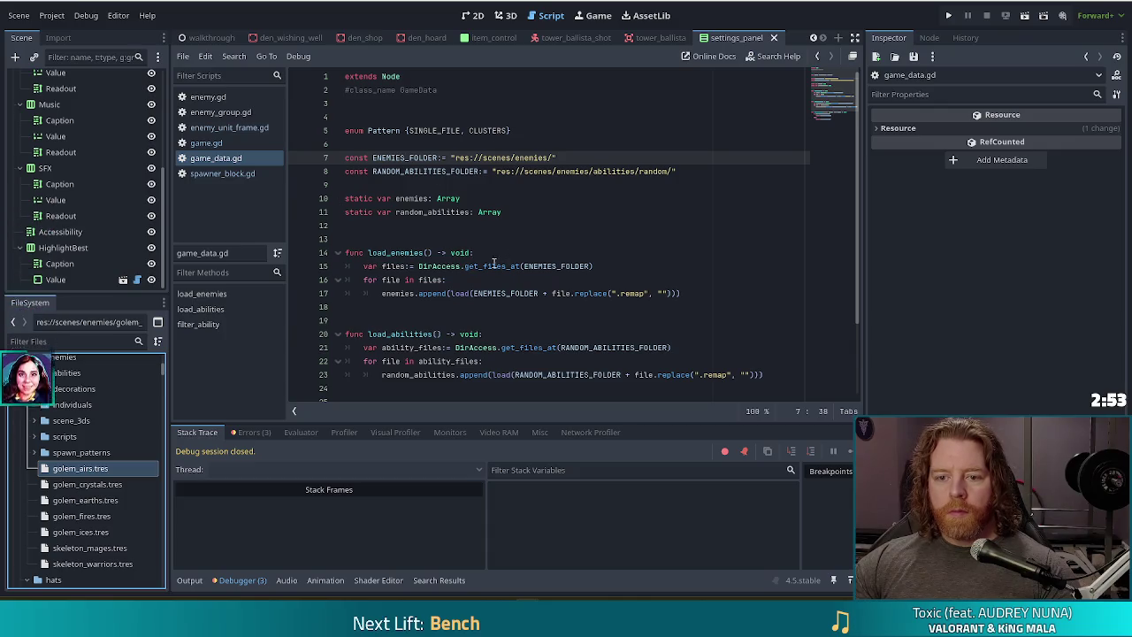
click(477, 266)
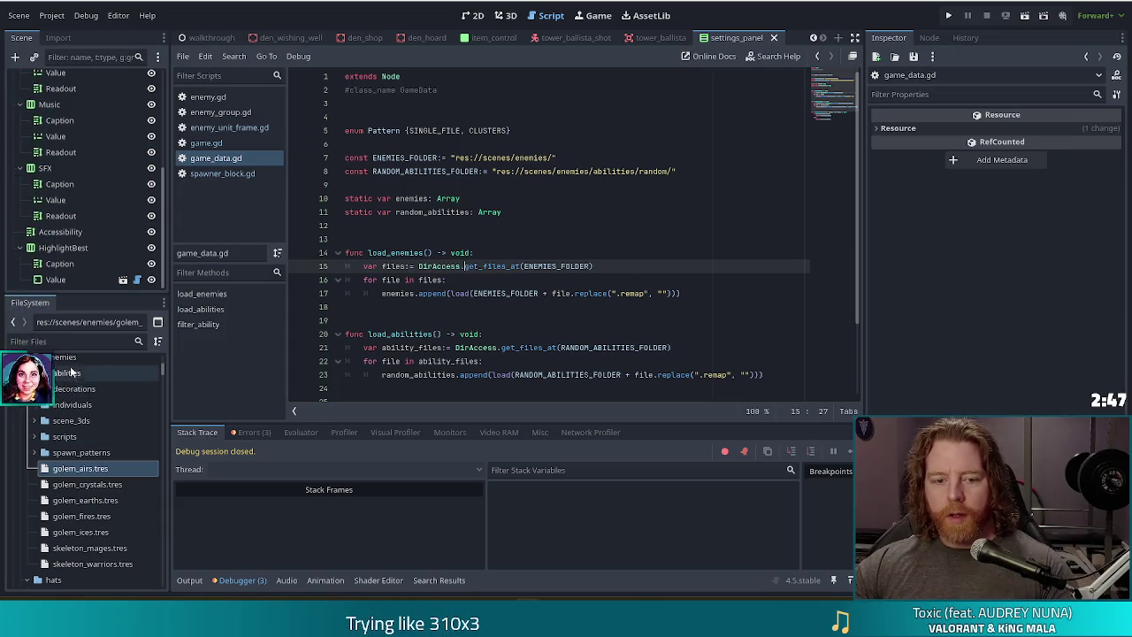
click(61, 358)
Create a new 'groups' folder inside scenes/enemies
right_click(62, 358)
mouse_move(106, 363)
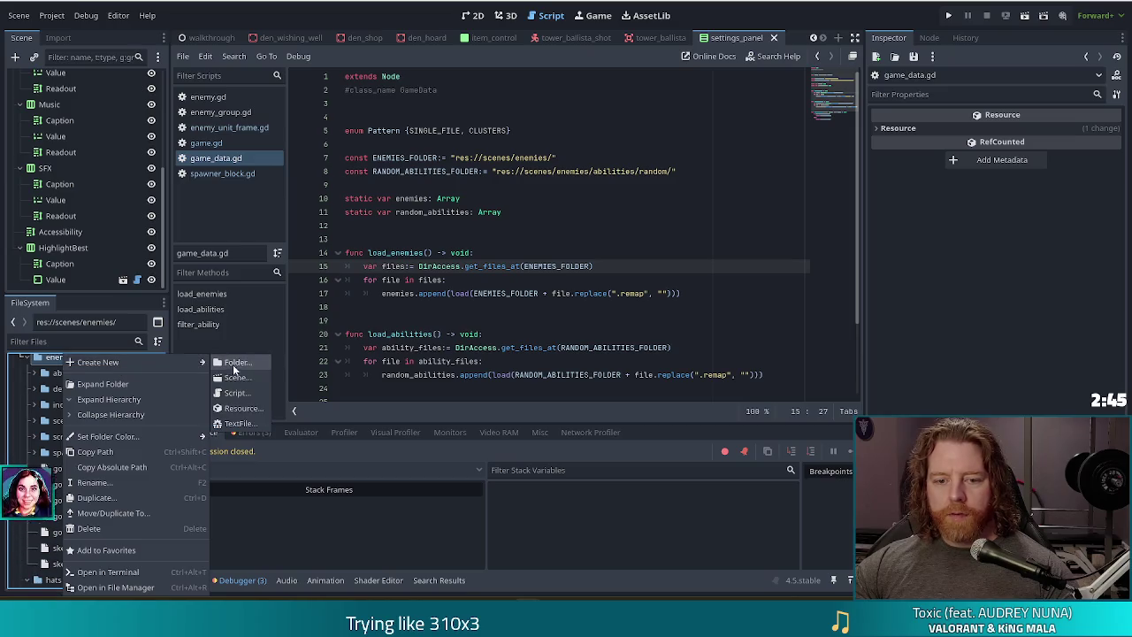
click(239, 365)
text(groups)
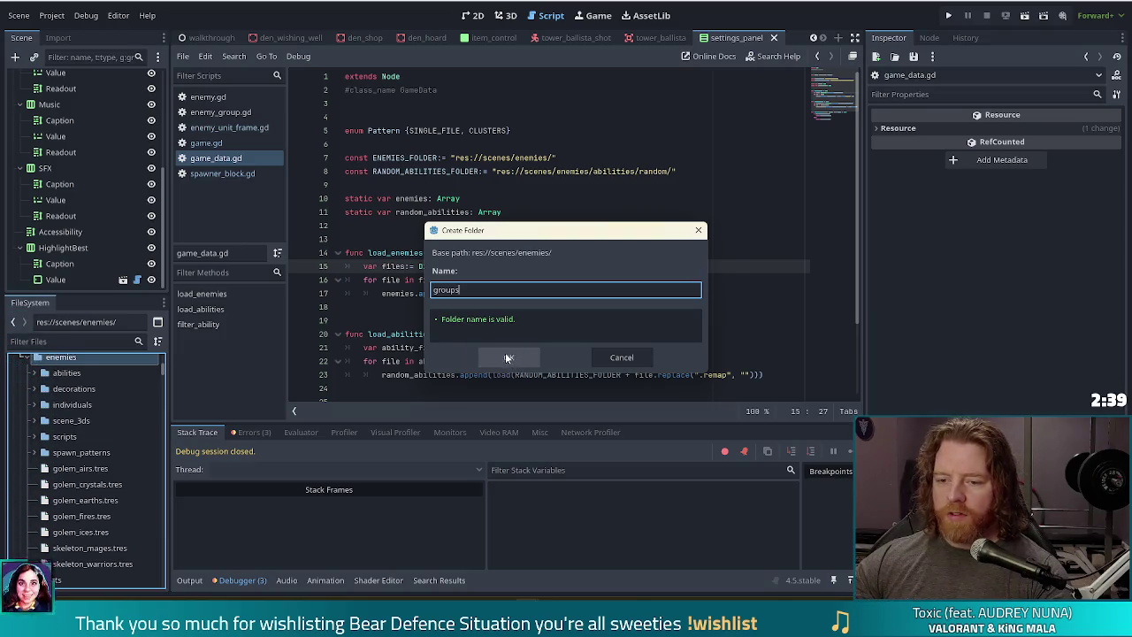
click(506, 356)
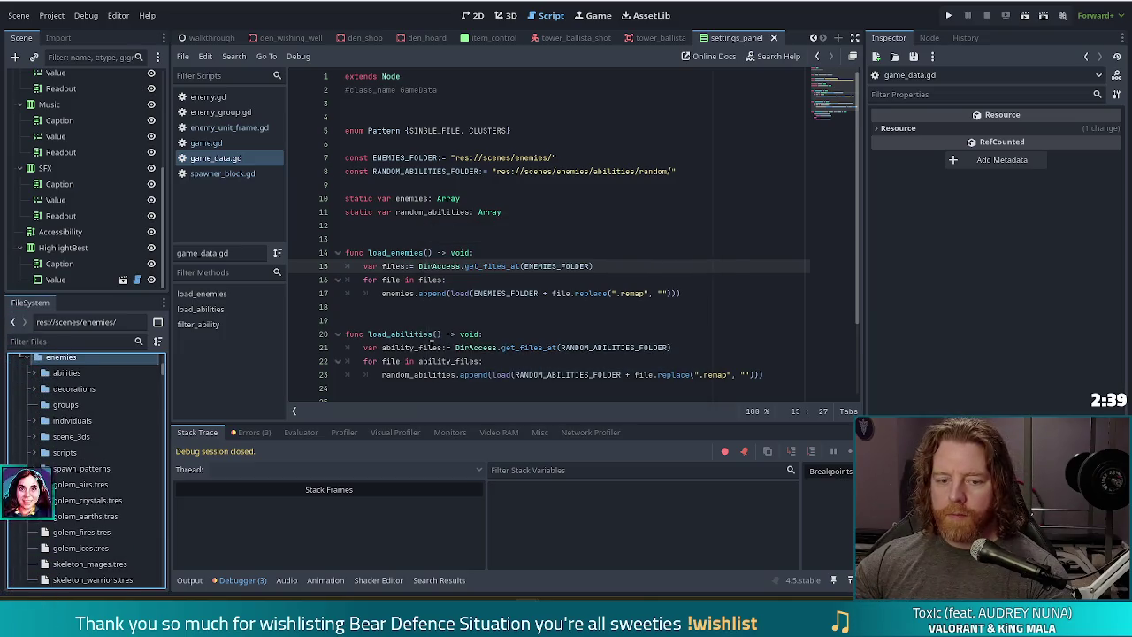
Move the golem and skeleton group resources into the groups folder
click(80, 484)
shift+click(86, 564)
mouse_move(86, 564)
mouse_down()
mouse_move(92, 464)
mouse_move(76, 460)
mouse_move(65, 376)
mouse_up()
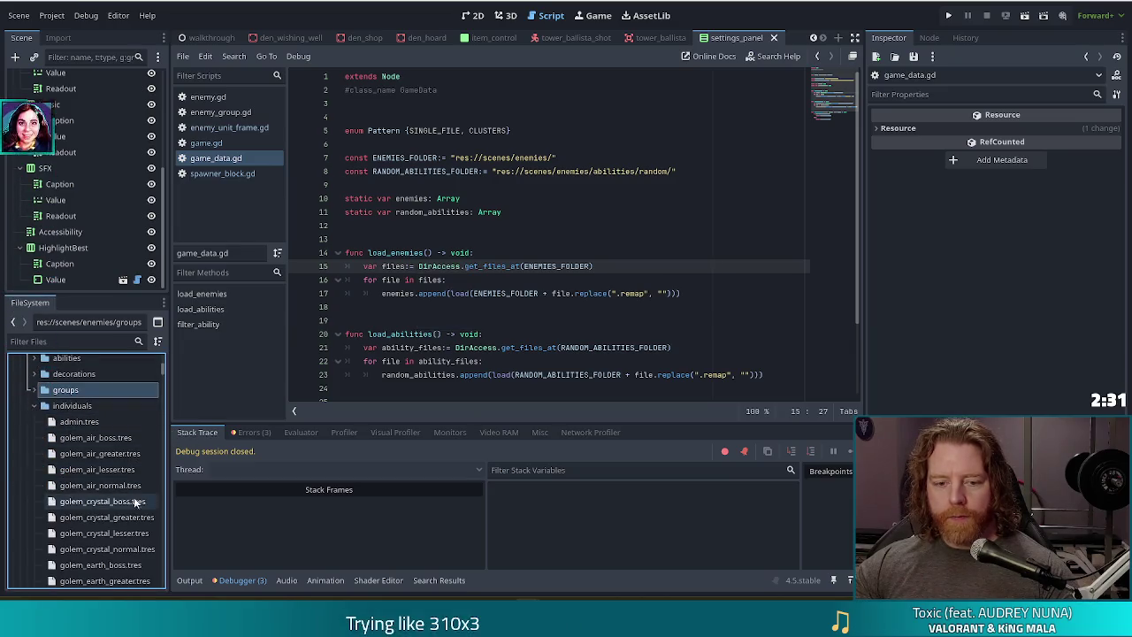
click(65, 341)
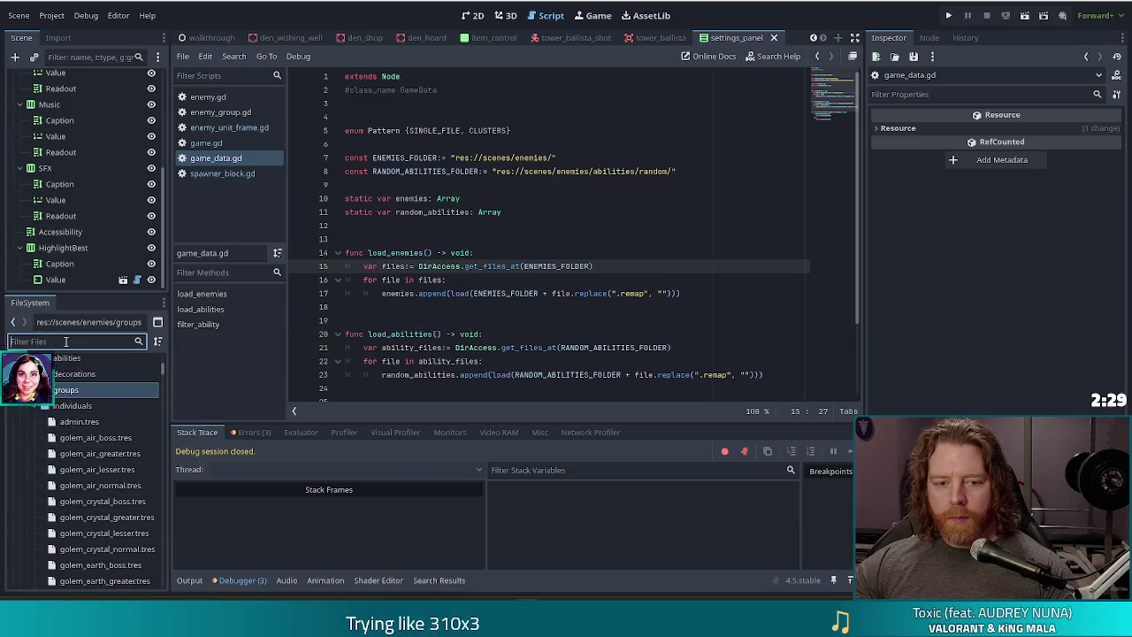
Filter the FileSystem by 'normal' and move the golem and skeleton normal .tres files into enemies
text(nor)
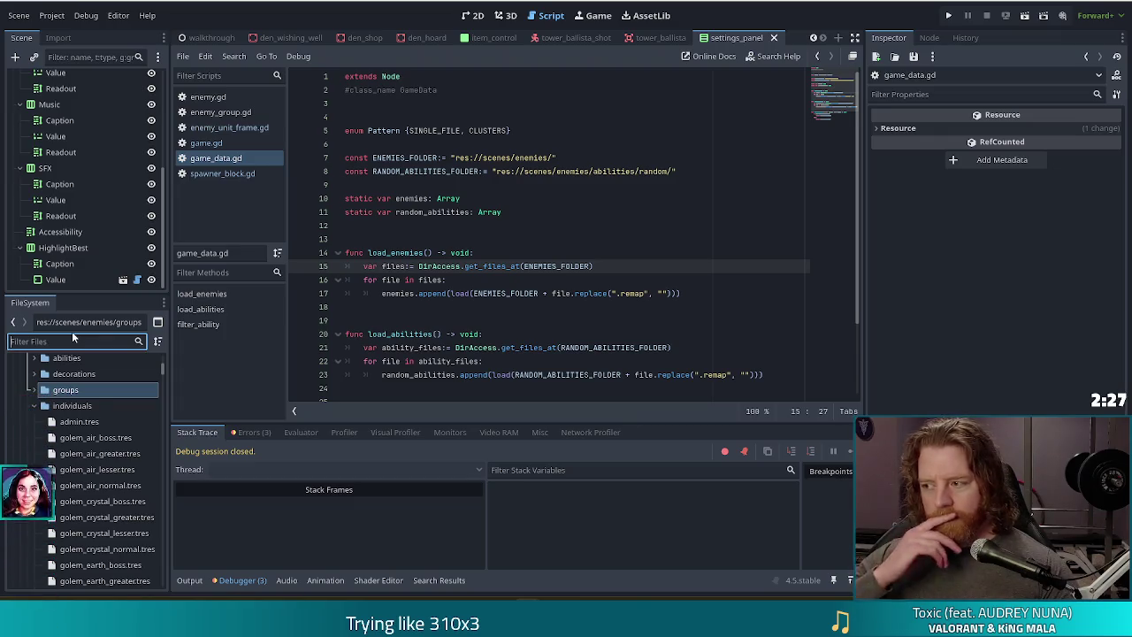
text(mal)
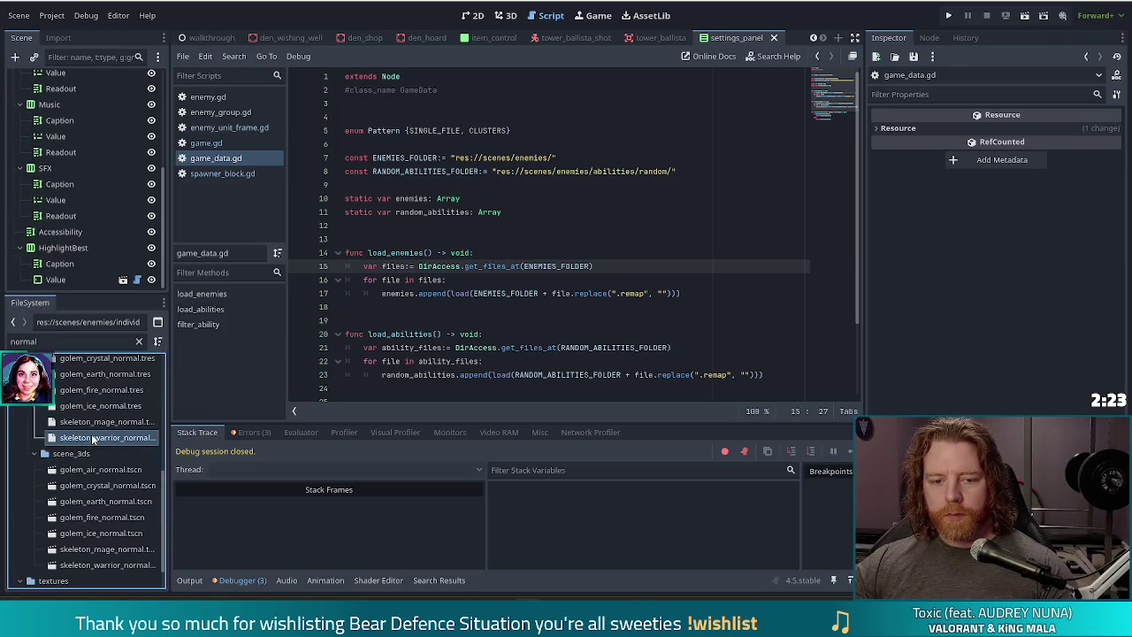
scroll(89, 439, up, 3)
click(106, 495)
shift+click(97, 400)
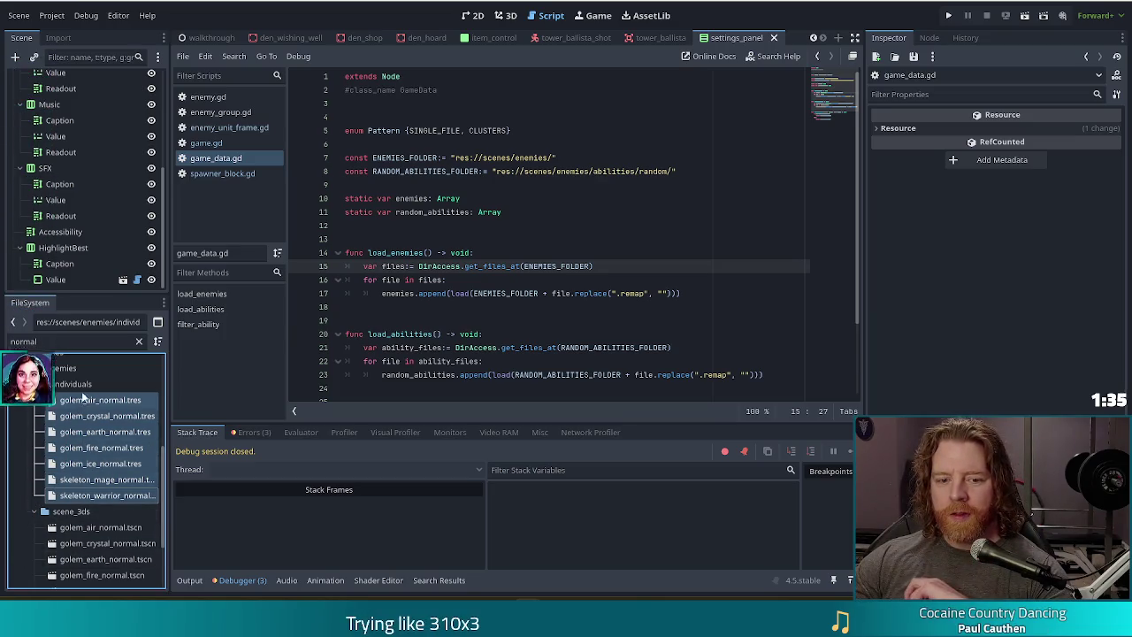
mouse_move(100, 428)
mouse_down()
mouse_move(73, 432)
mouse_move(68, 381)
mouse_move(68, 394)
mouse_up()
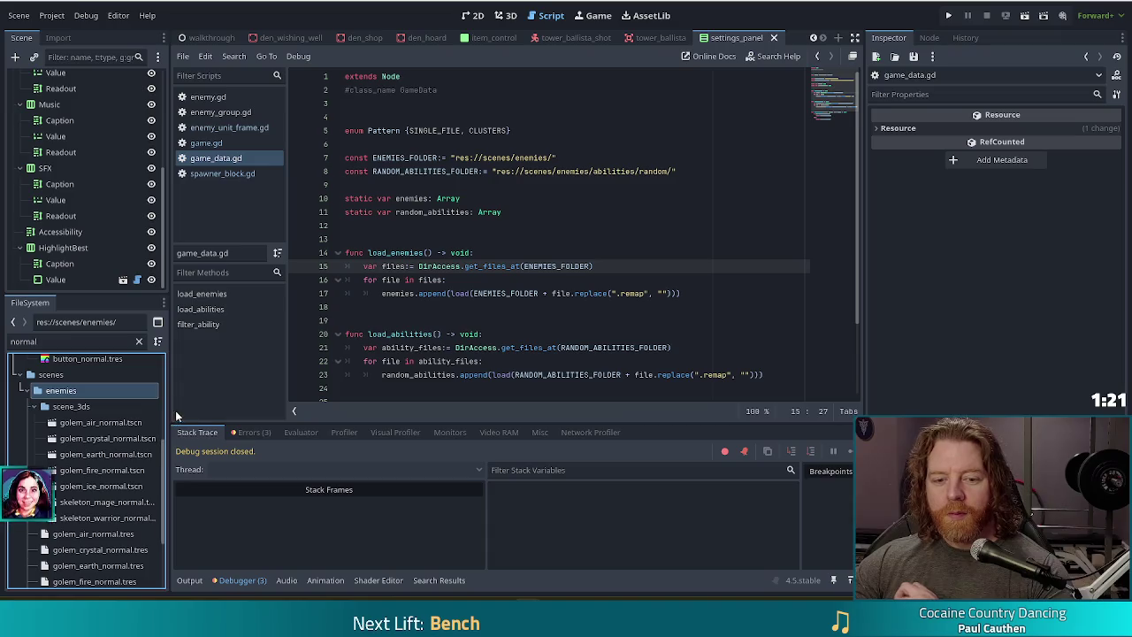
Open game.gd and place the cursor at the end of line 126 in the wave setter
click(223, 142)
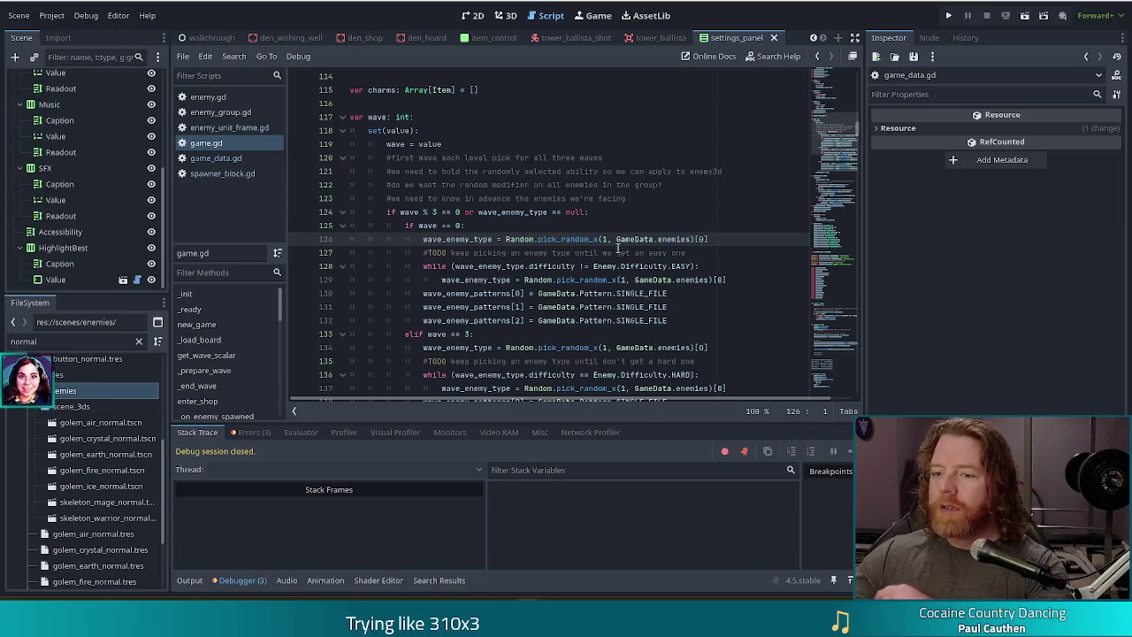
click(715, 240)
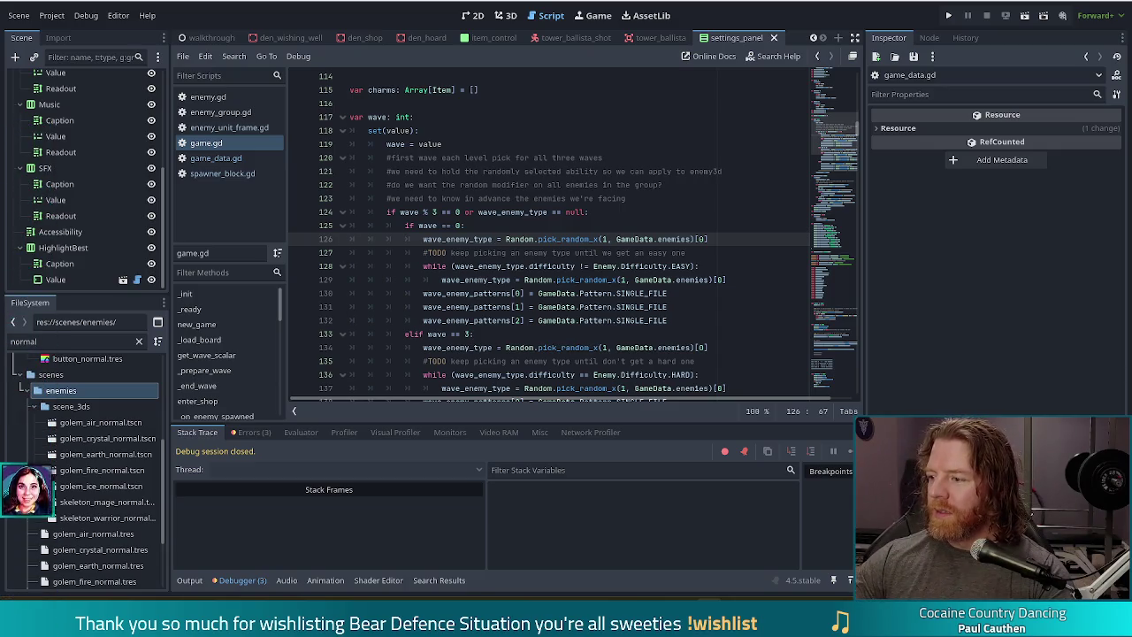
Review the wave code on lines 123–126, then launch a debug run with F5
key(Up)
key(Up)
key(Up)
key(Home)
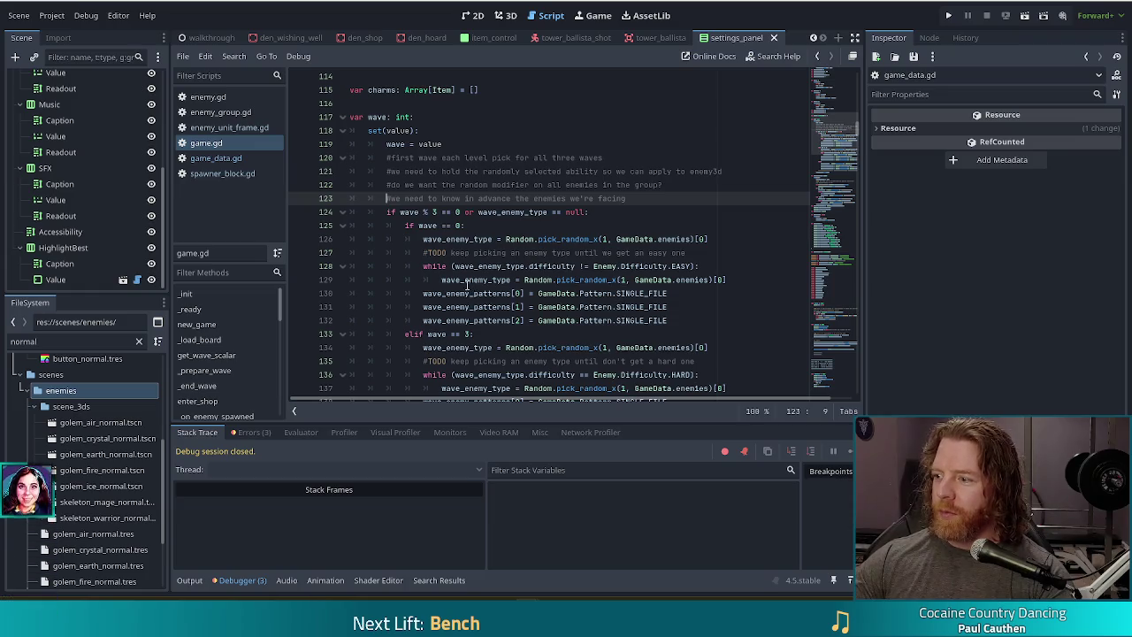
click(606, 225)
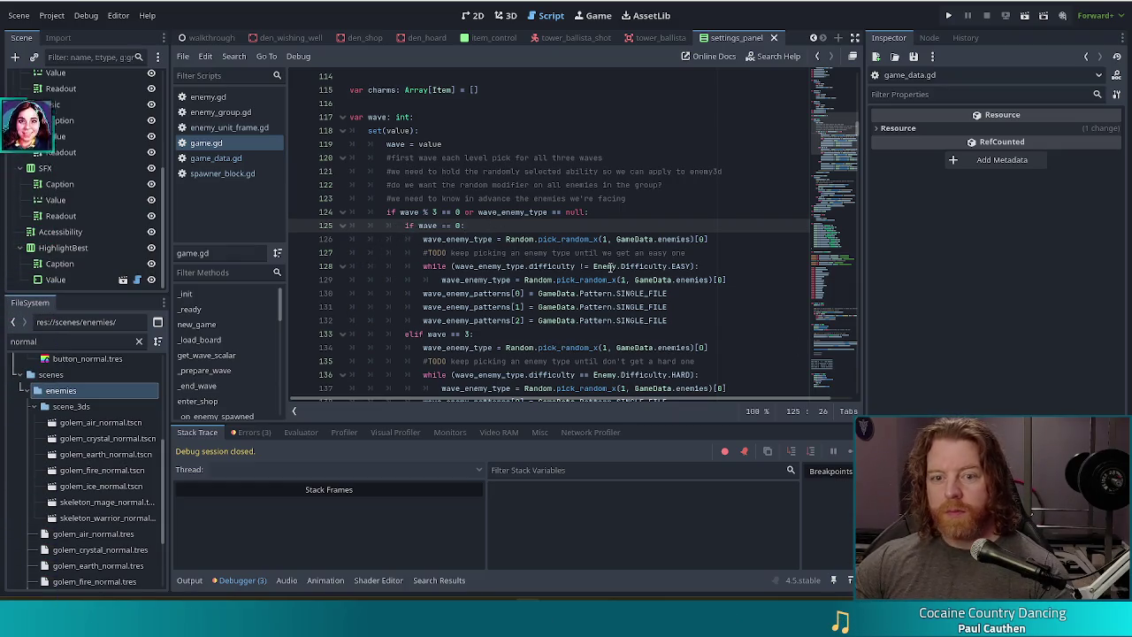
key(F5)
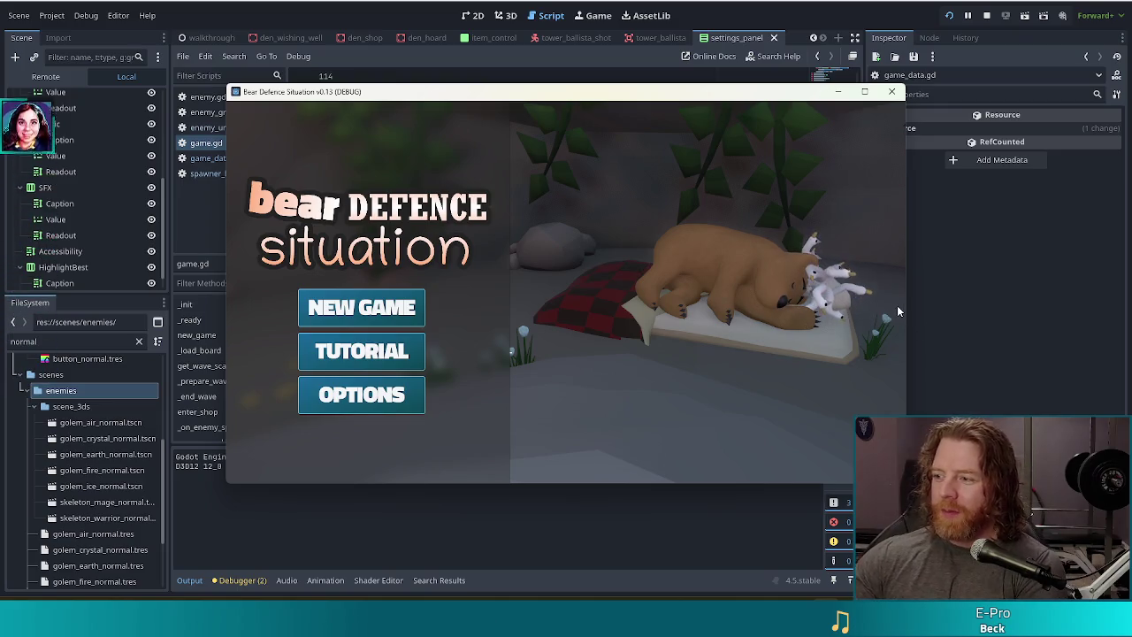
Start a new game and open the Crystal Golem wave's enemy info, hitting the 'normal' error
click(361, 307)
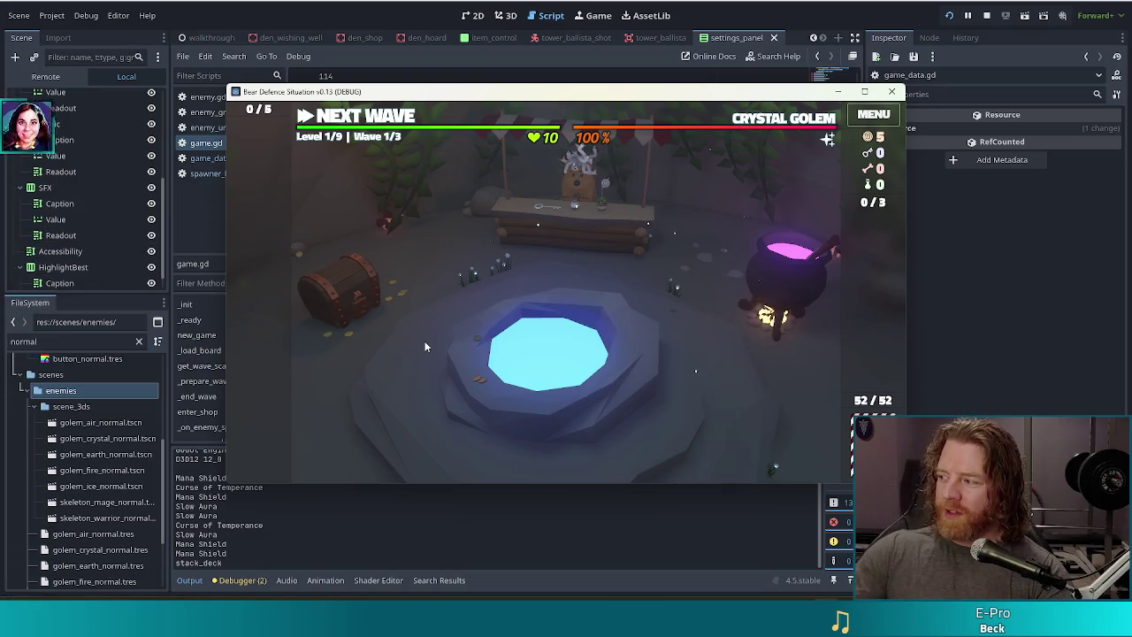
click(765, 123)
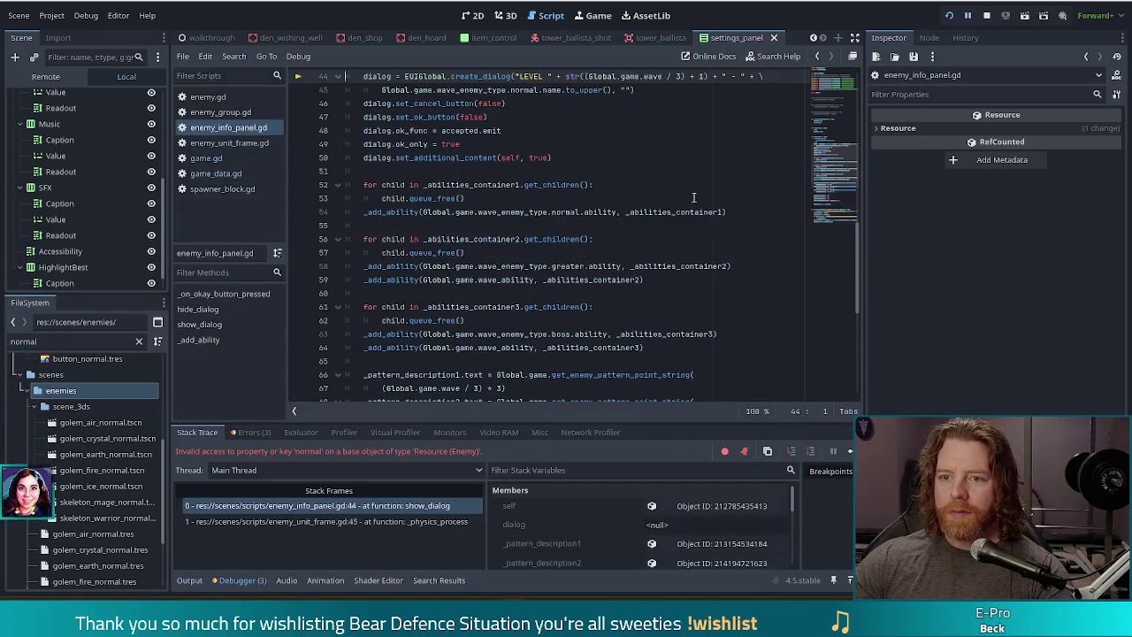
scroll(411, 224, up, 3)
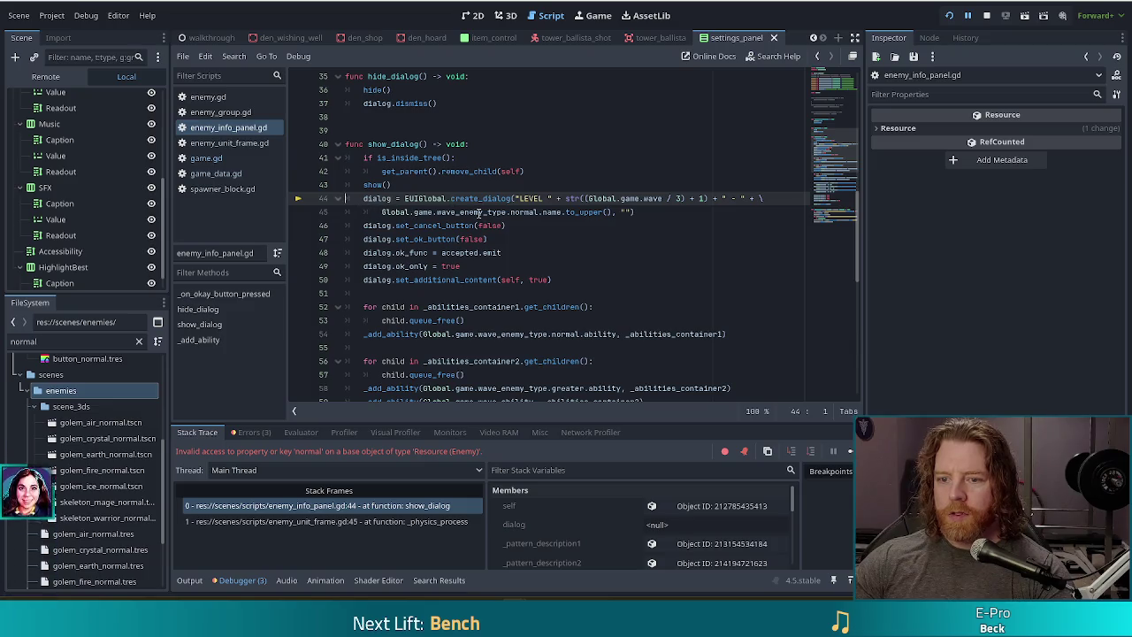
Delete 'normal' from line 45 so it reads wave_enemy_type.name.to_upper()
double_click(528, 212)
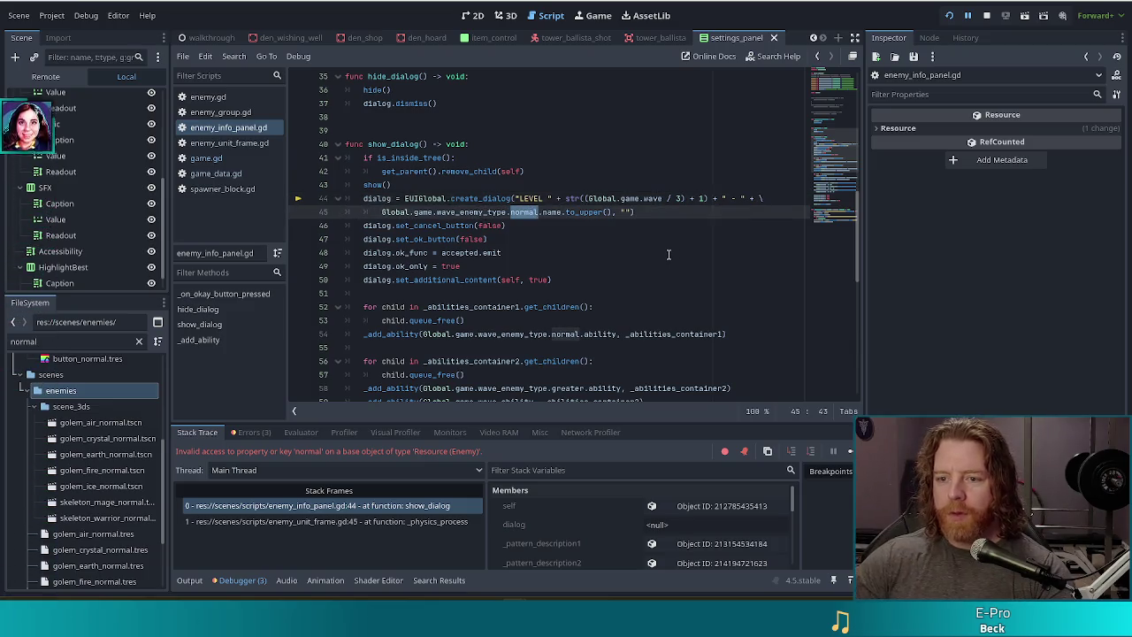
key(BackSpace)
key(BackSpace)
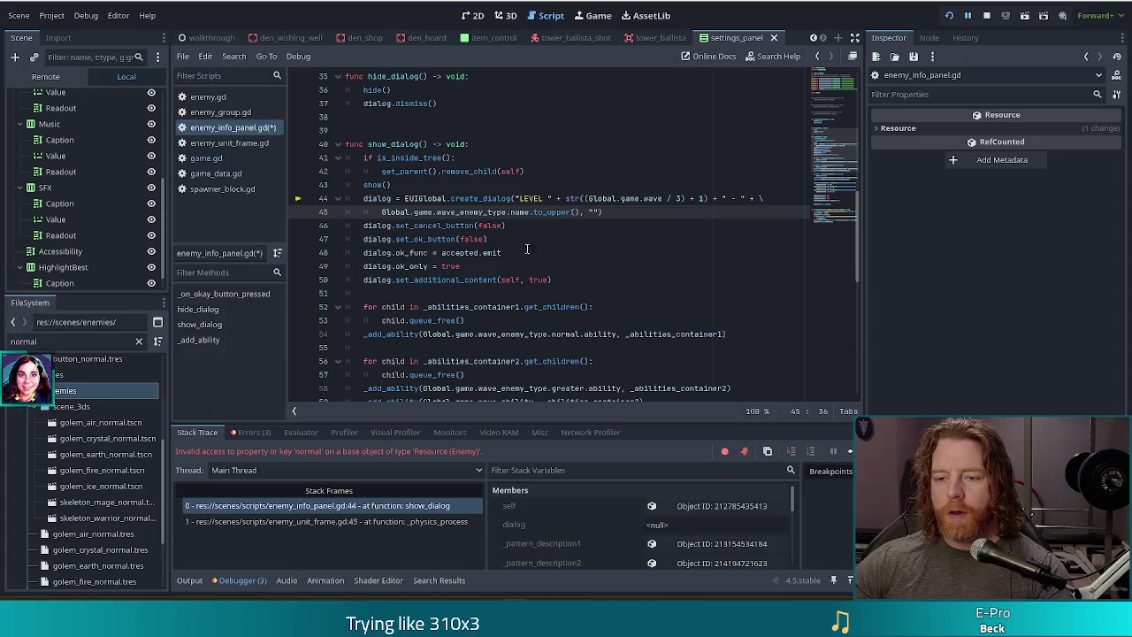
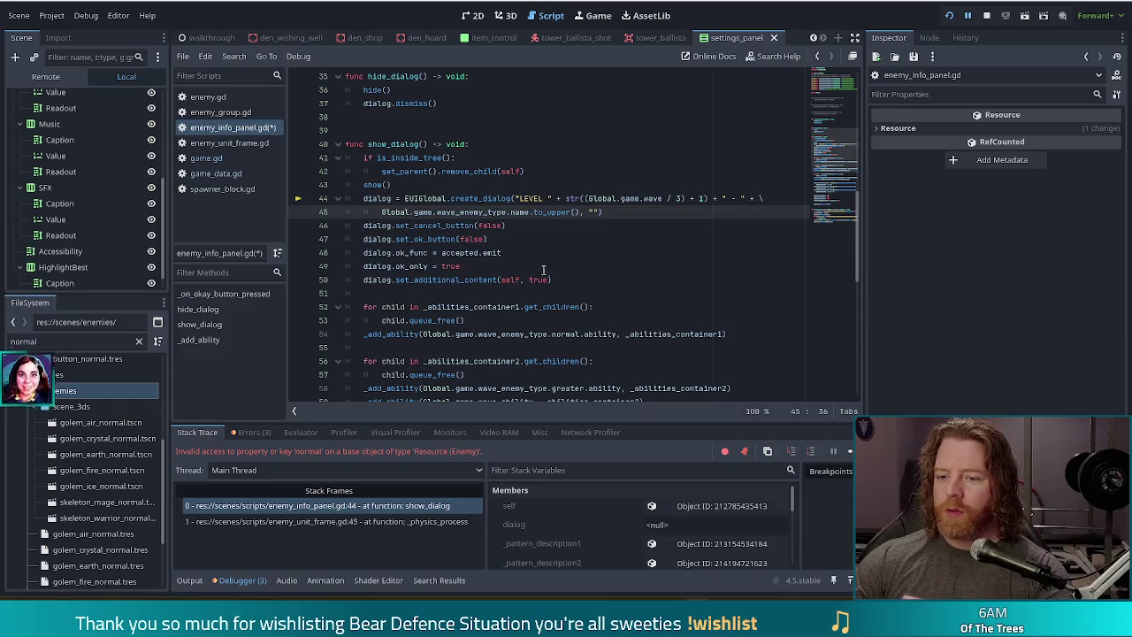
Delete 'normal.', 'greater.' and 'boss.' from the _add_ability calls on lines 54, 58 and 63
double_click(567, 334)
key(Delete)
key(Delete)
scroll(579, 338, down, 2)
double_click(567, 307)
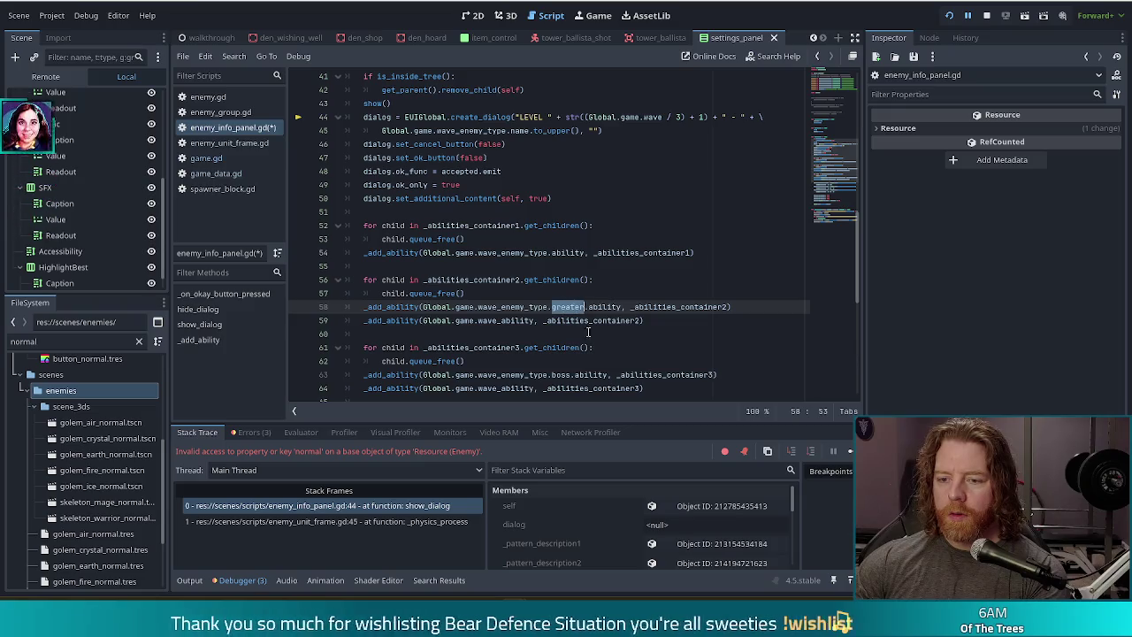
key(Delete)
key(Delete)
scroll(584, 329, down, 1)
click(561, 334)
double_click(561, 334)
key(Delete)
key(Delete)
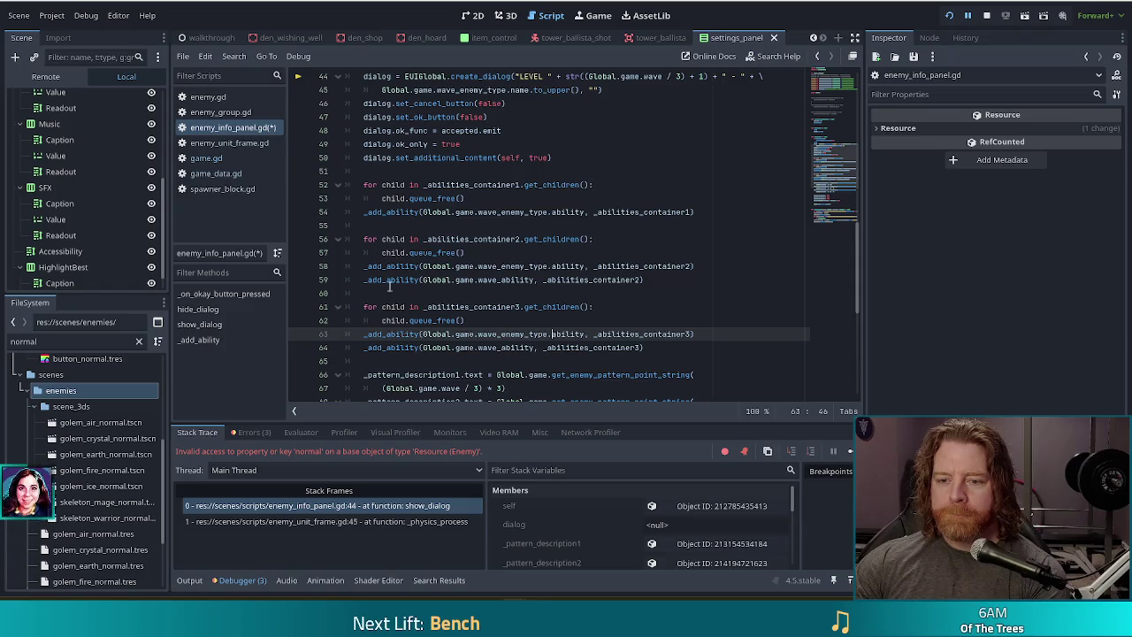
Scroll through enemy_info_panel.gd to review the edited _add_ability code
scroll(466, 268, up, 6)
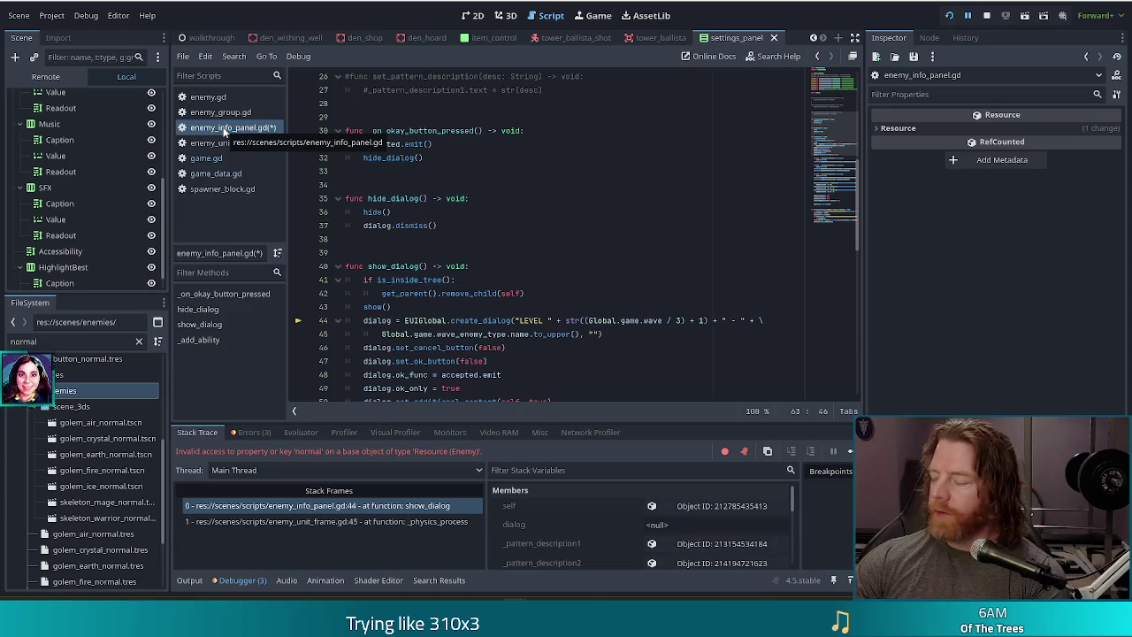
scroll(660, 302, down, 1)
scroll(660, 302, down, 7)
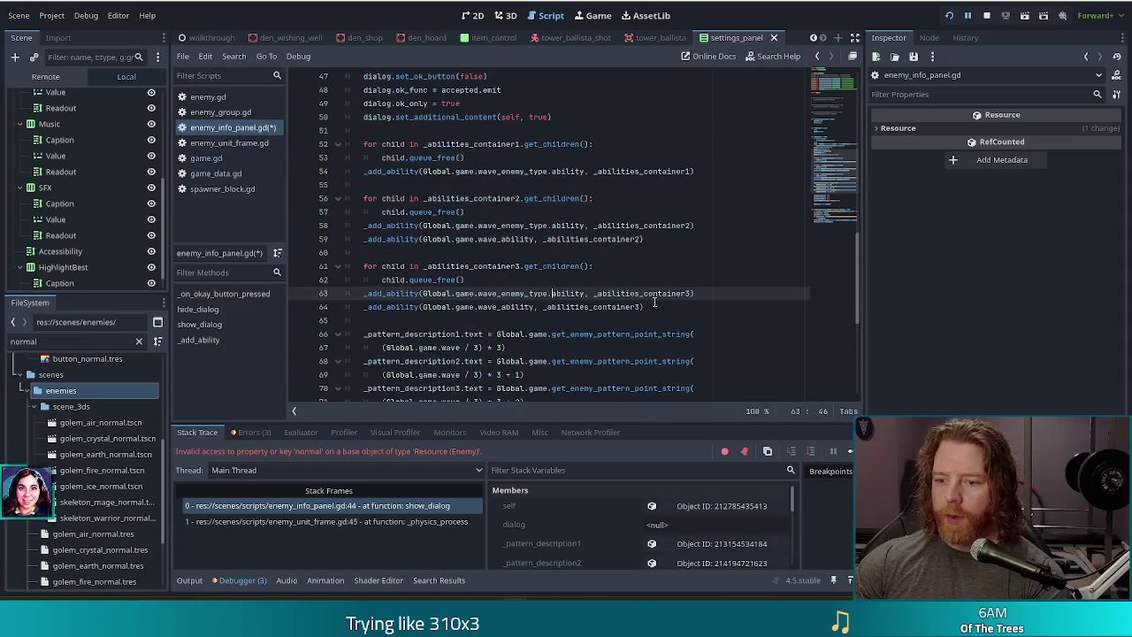
scroll(644, 302, down, 1)
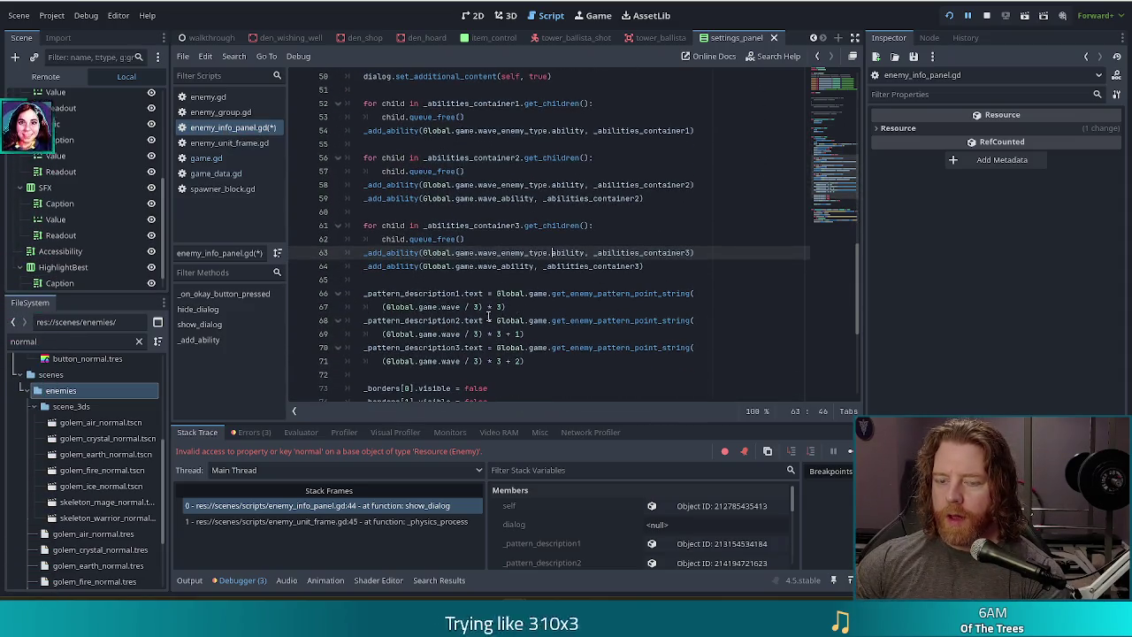
scroll(466, 321, down, 4)
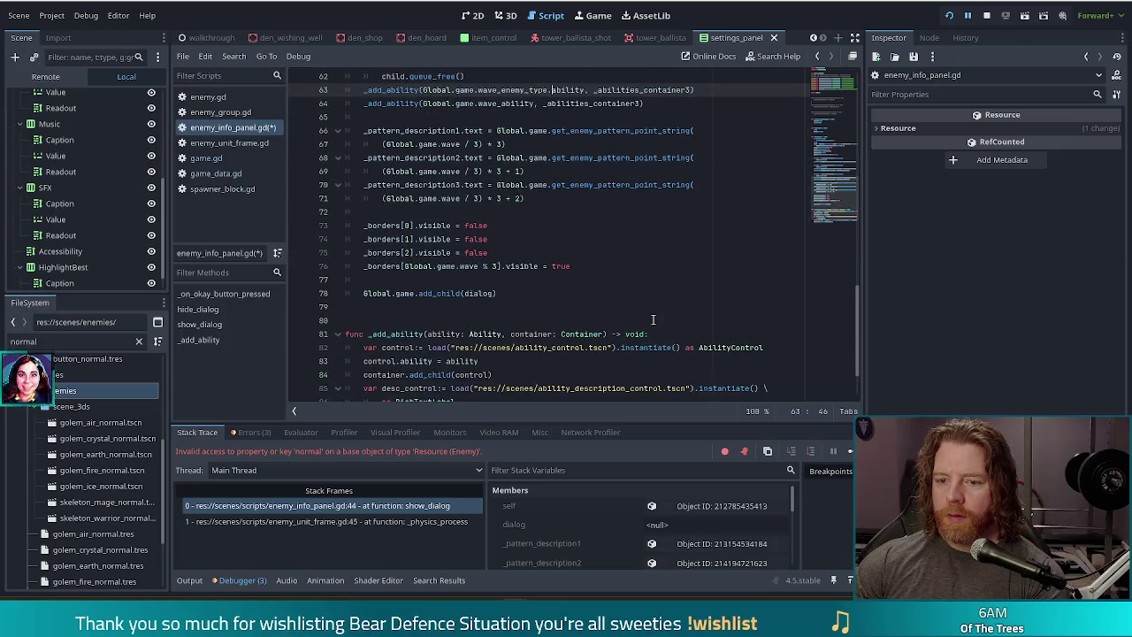
scroll(652, 319, down, 2)
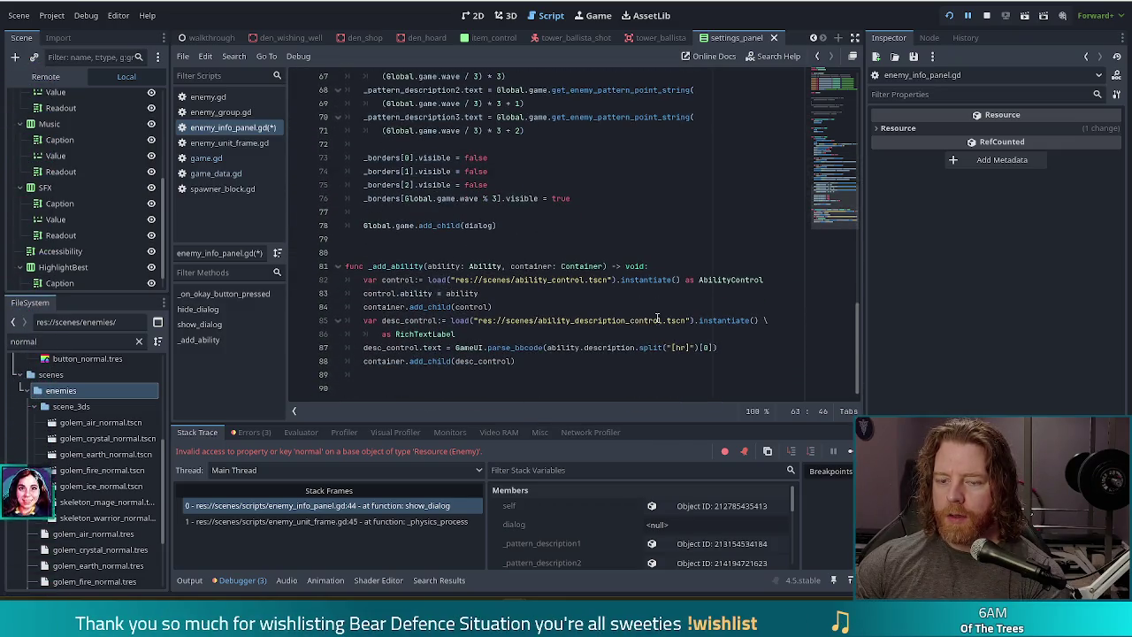
click(491, 172)
Stop the broken debug session and run the project again to reach the title menu
click(947, 12)
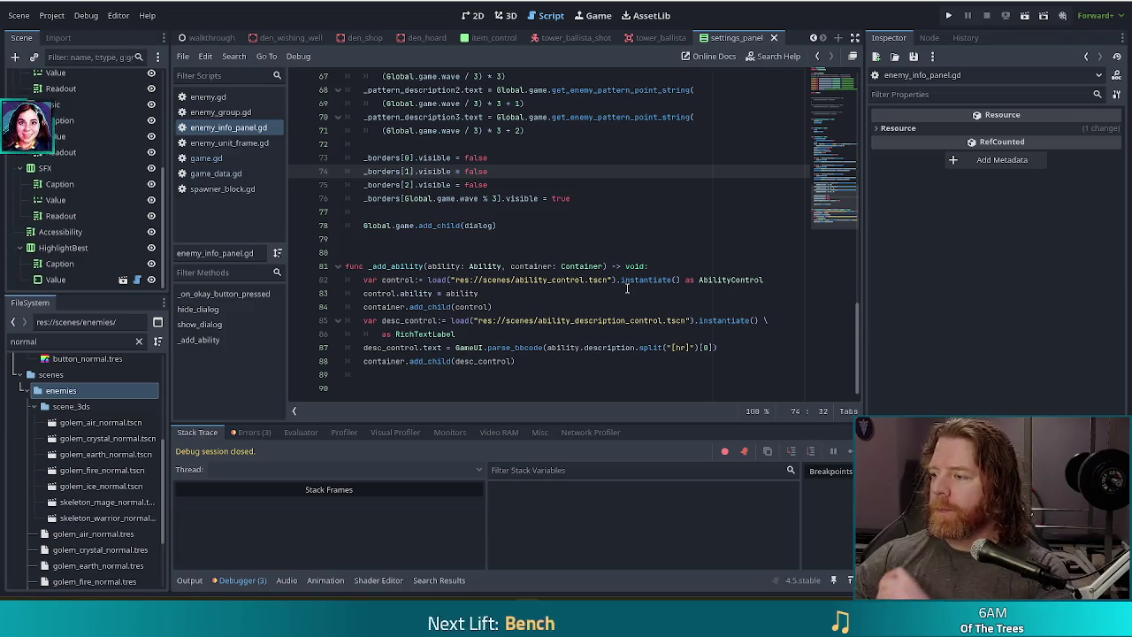
click(949, 15)
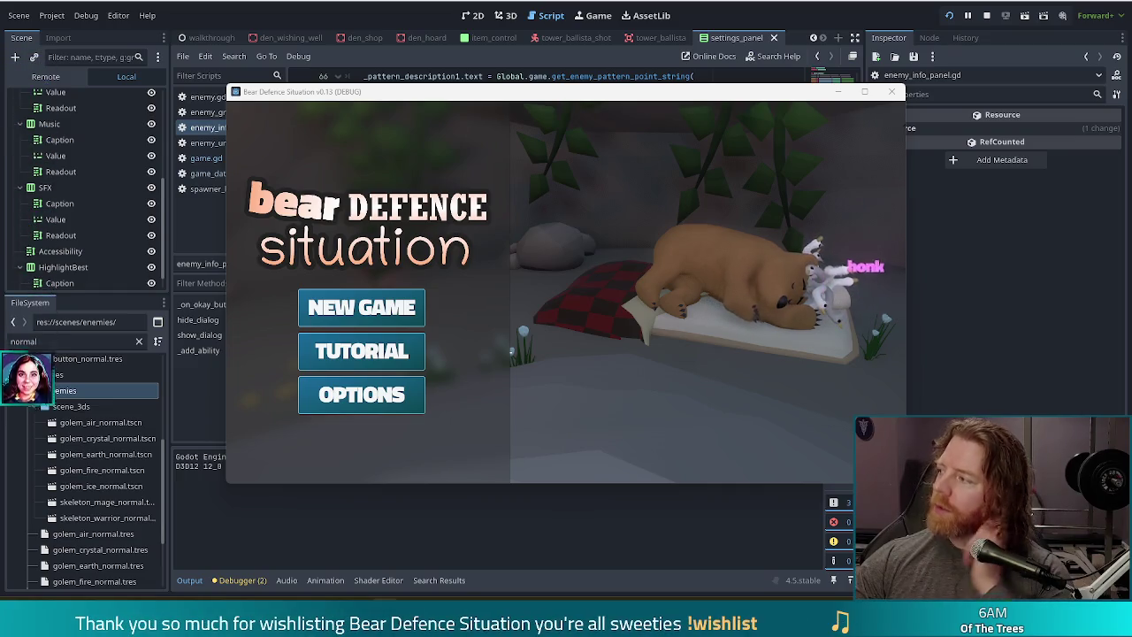
click(747, 279)
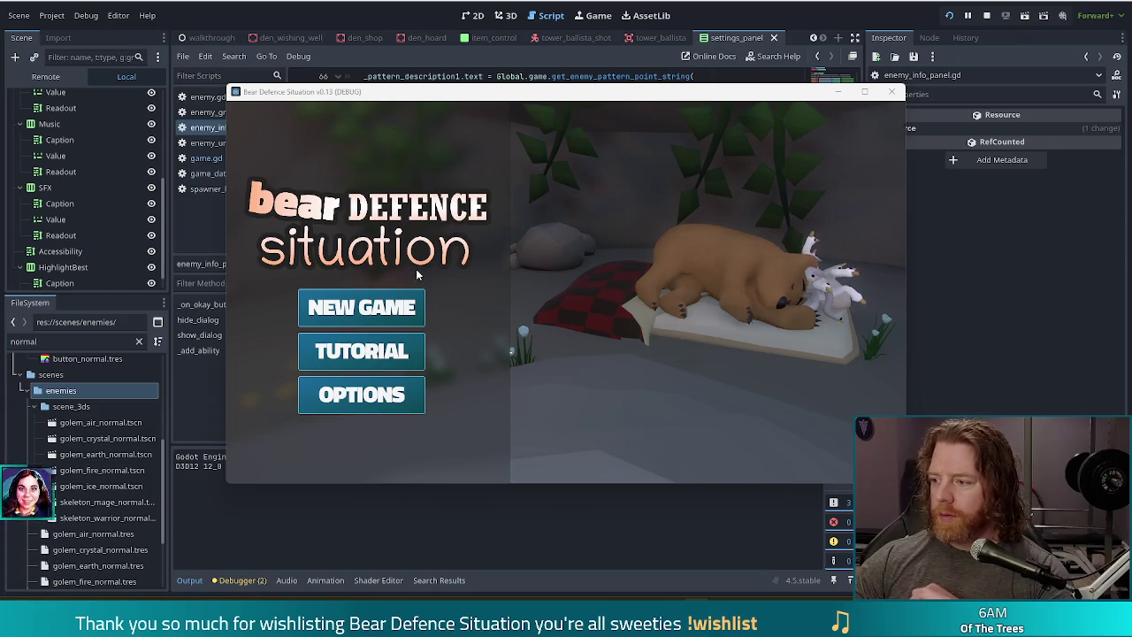
Start a new game and go to the failing 'normal' access on game.gd line 426
click(345, 317)
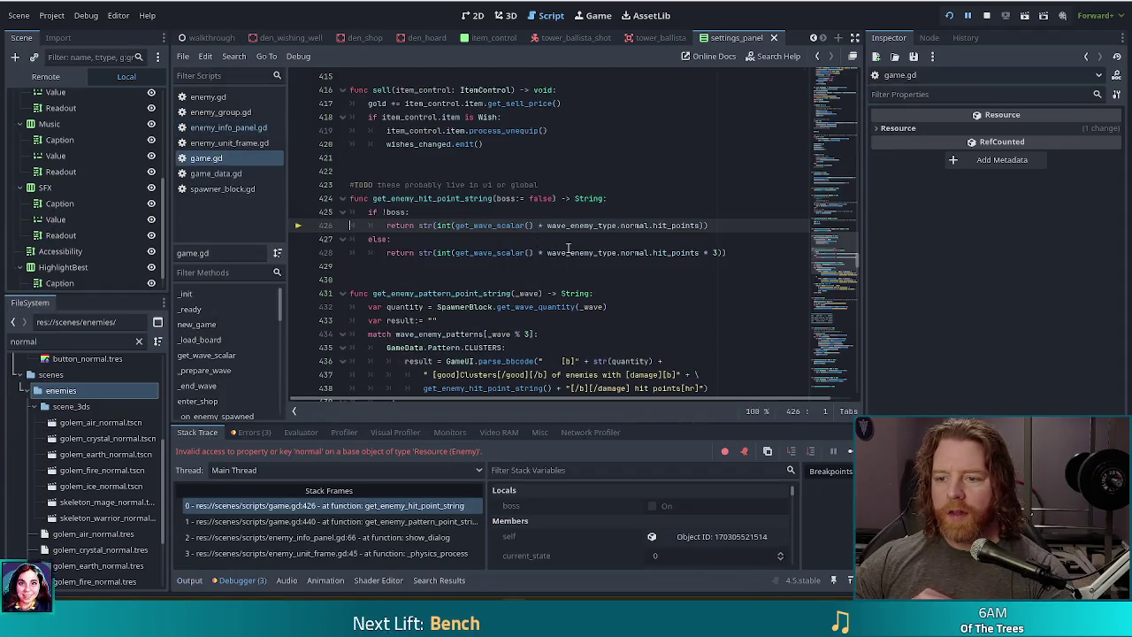
click(627, 226)
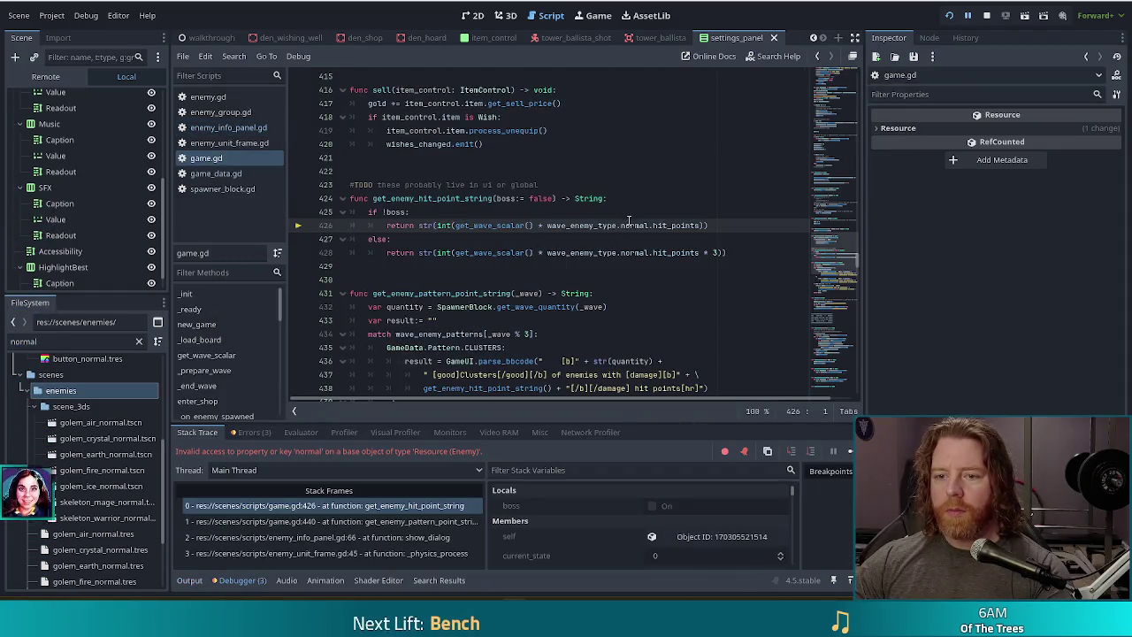
Remove 'normal.' on lines 426 and 428 so they read wave_enemy_type.hit_points directly
key(BackSpace)
key(BackSpace)
key(Delete)
key(Delete)
key(Delete)
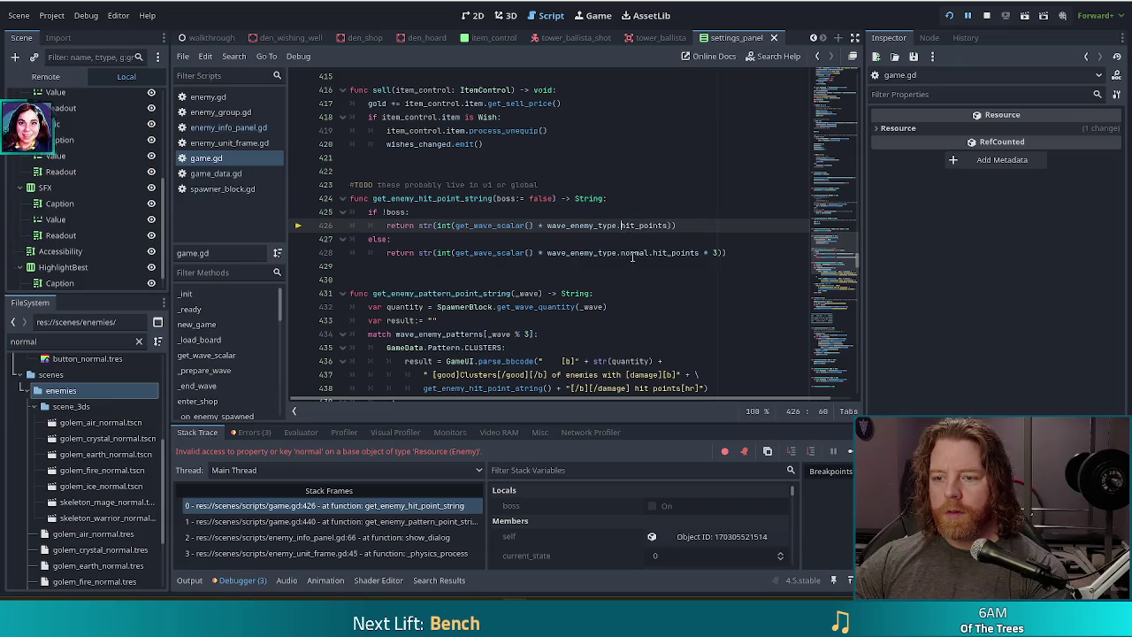
key(Down)
key(Down)
key(Delete)
key(Delete)
key(Delete)
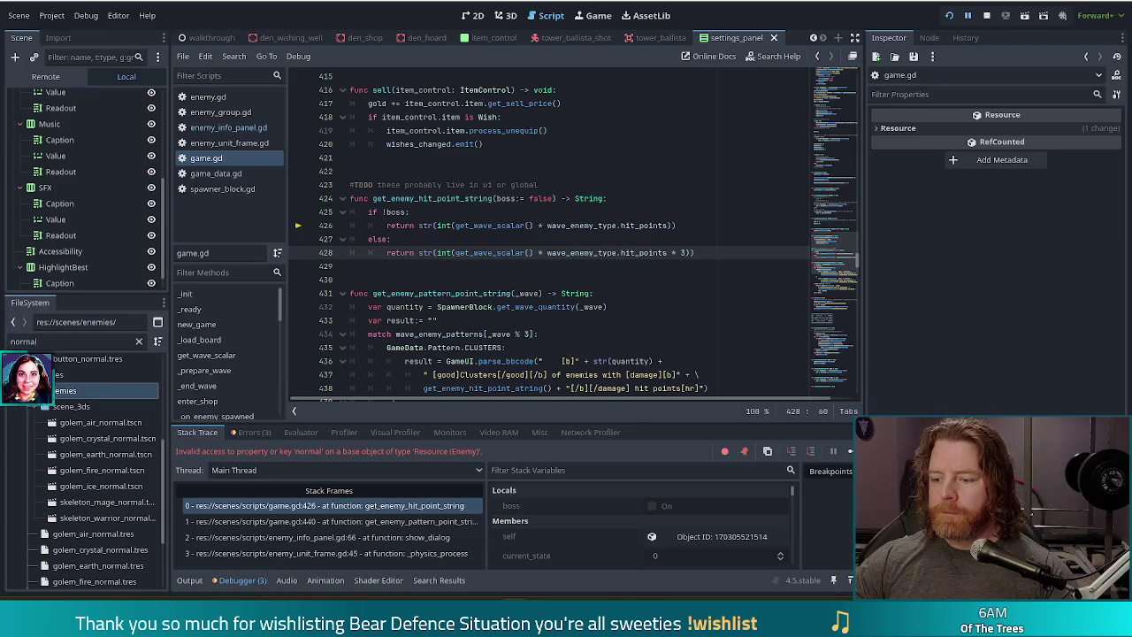
Continue the debugger until the game resumes at Level 1/9, Wave 1/3
click(850, 451)
click(850, 451)
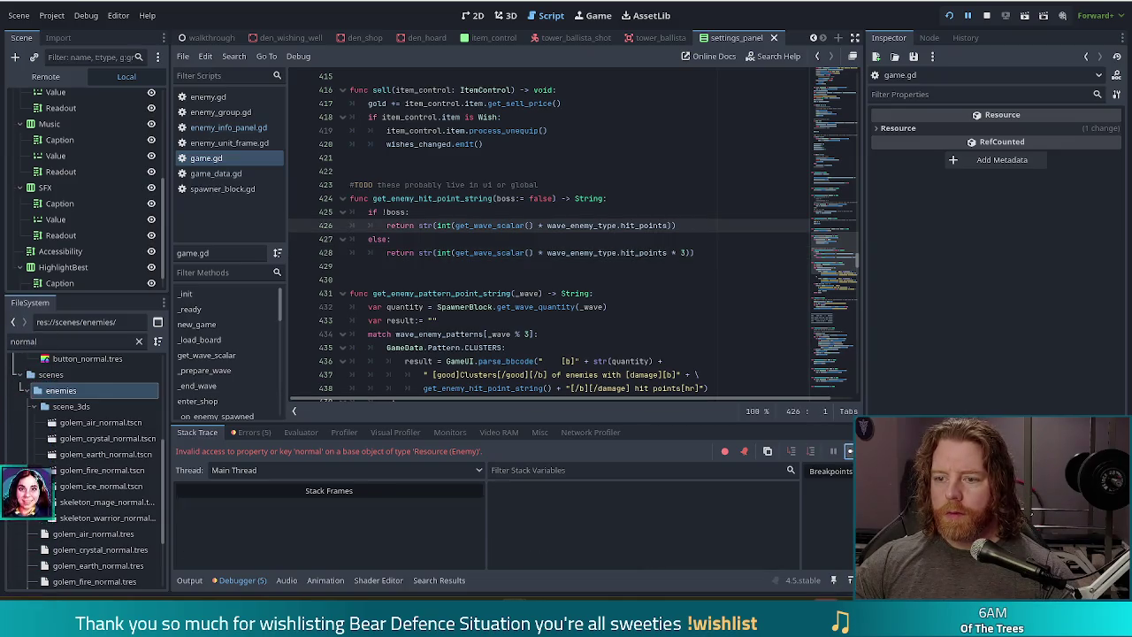
click(849, 451)
click(850, 451)
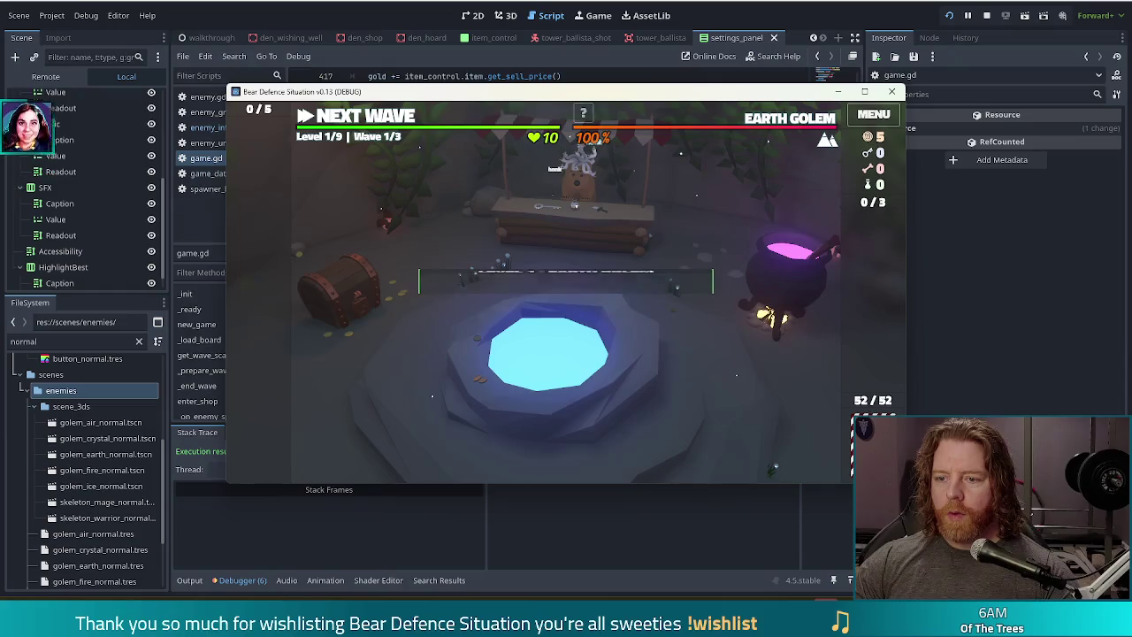
Move the game window up-left and advance to the Level 1/9 map with seven cards dealt
mouse_move(765, 124)
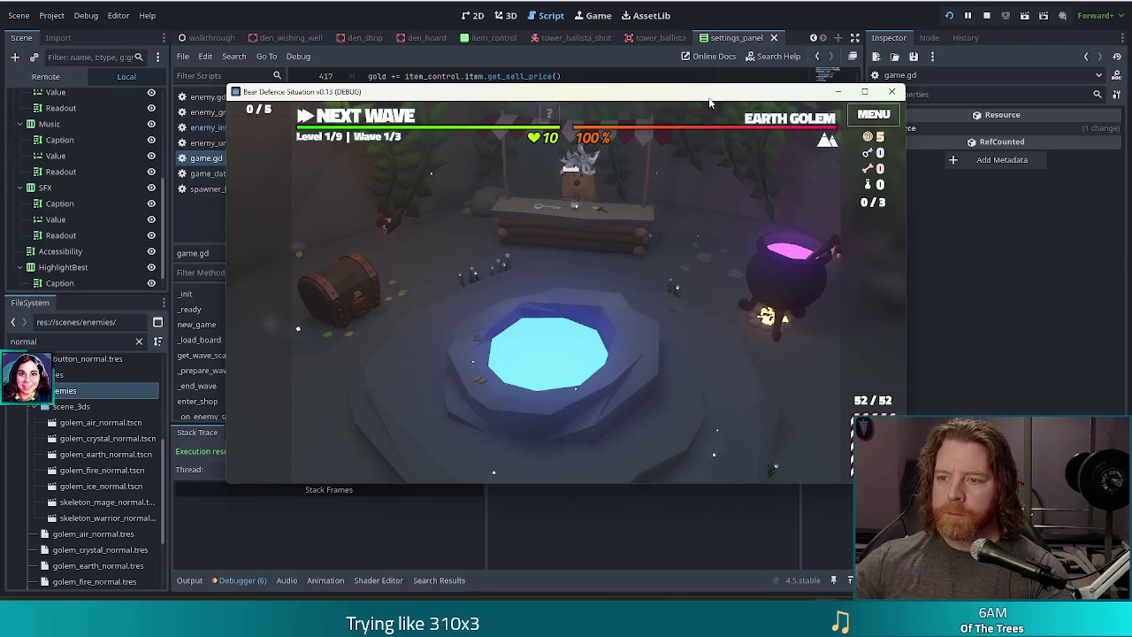
drag(707, 97, 677, 85)
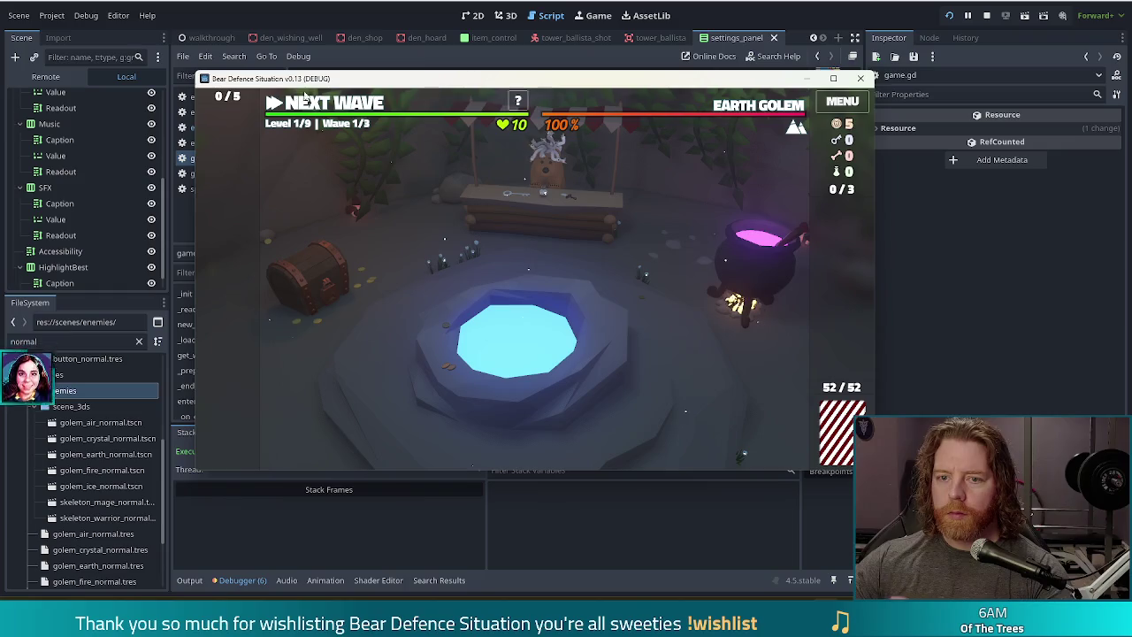
click(343, 106)
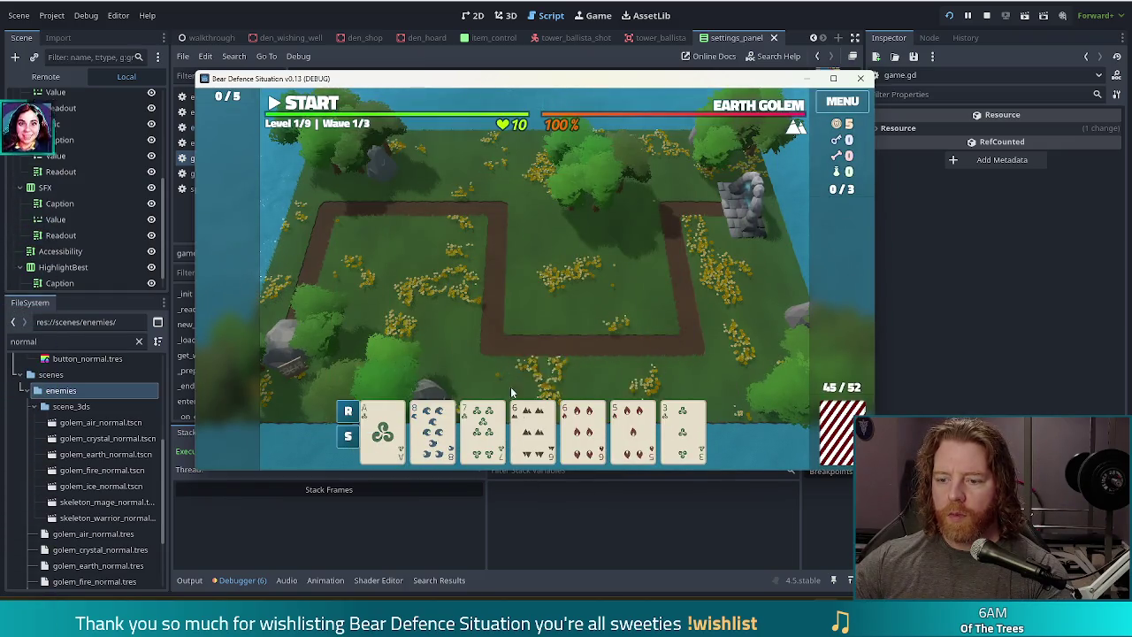
Play the pair of sixes as a ballista tower, place it, and start the first wave
click(533, 428)
click(581, 428)
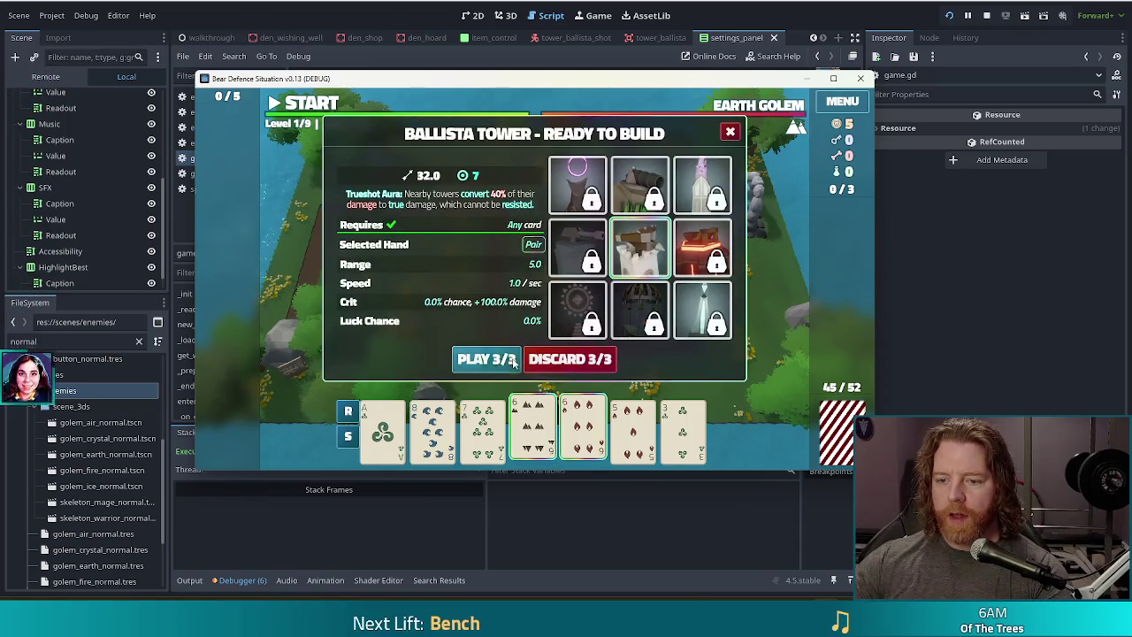
click(487, 358)
click(638, 303)
click(303, 103)
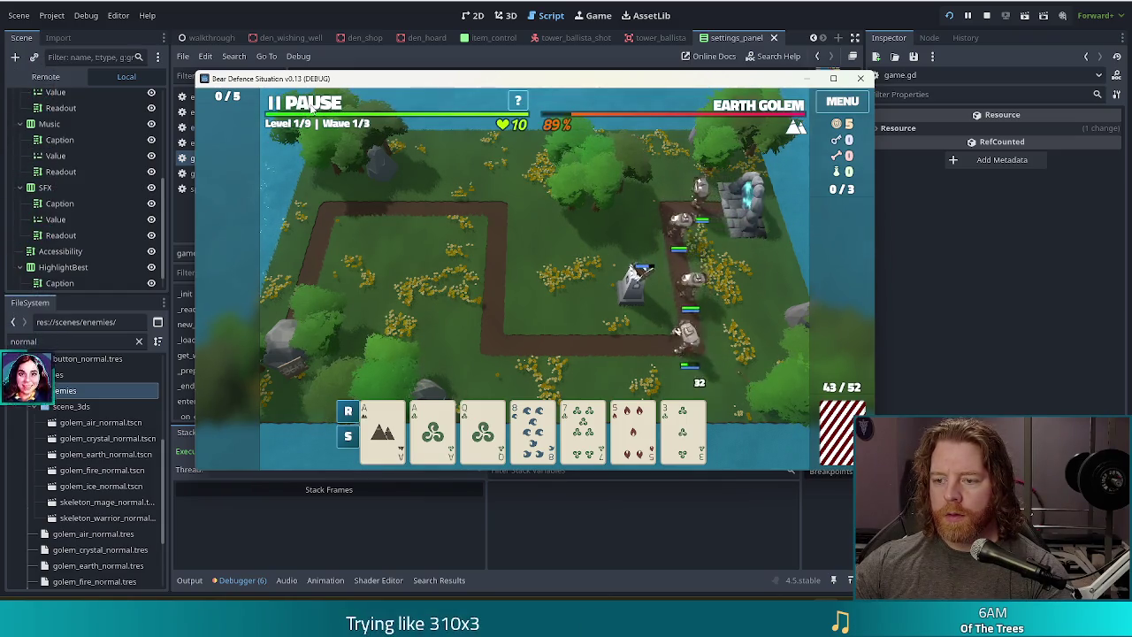
Pause, discard the 8 of Wind, and place a Full House ballista, resuming until line 402 breaks
key(space)
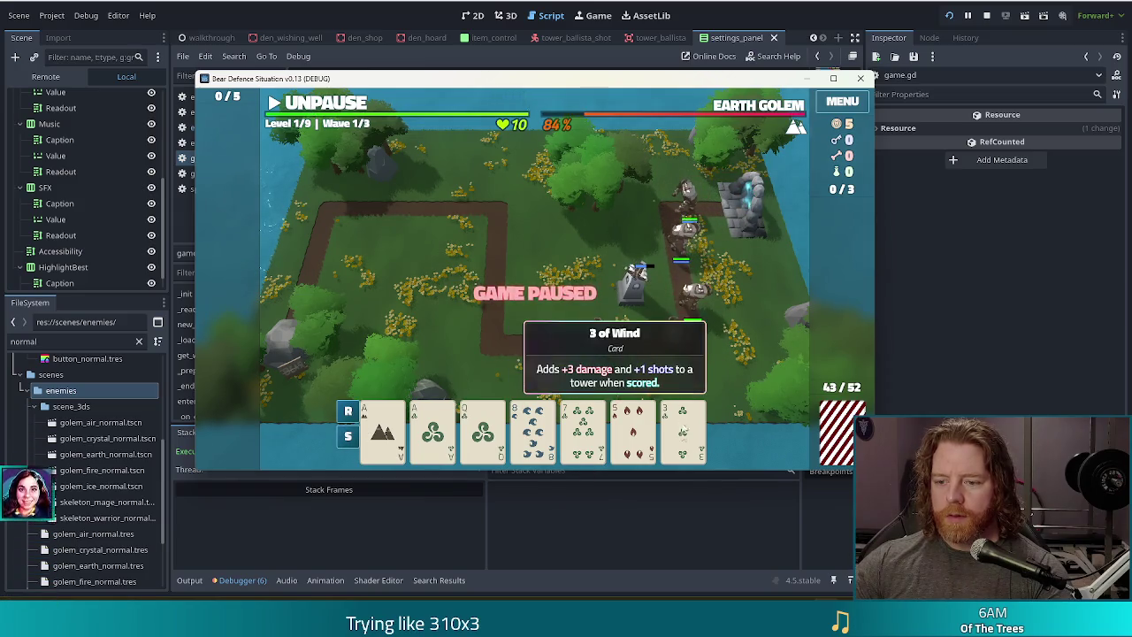
click(533, 431)
click(570, 358)
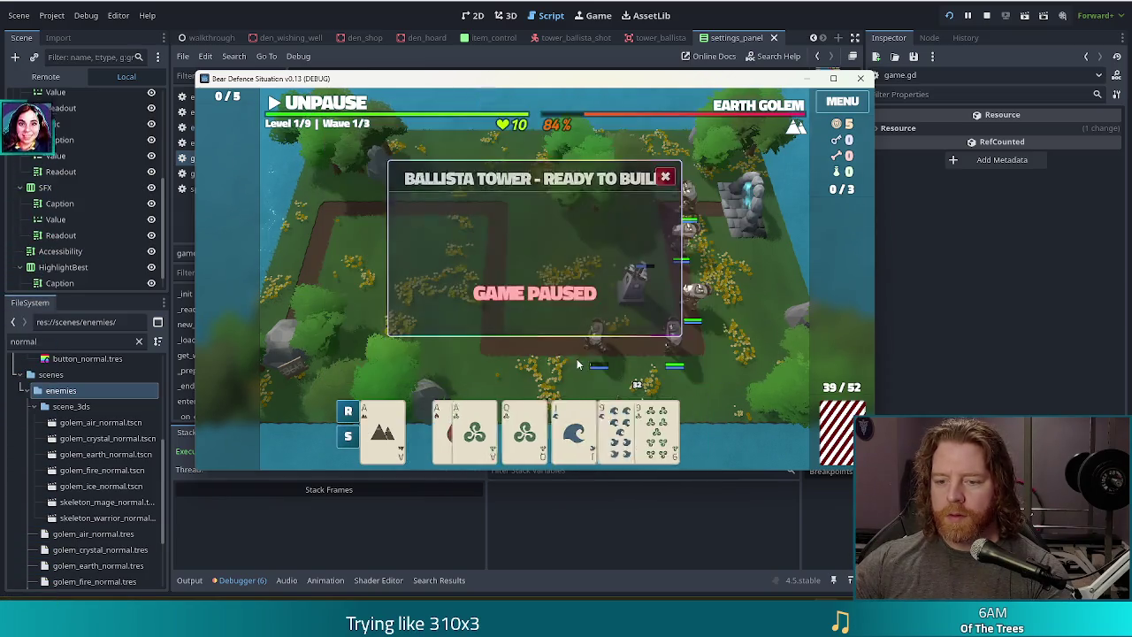
click(382, 431)
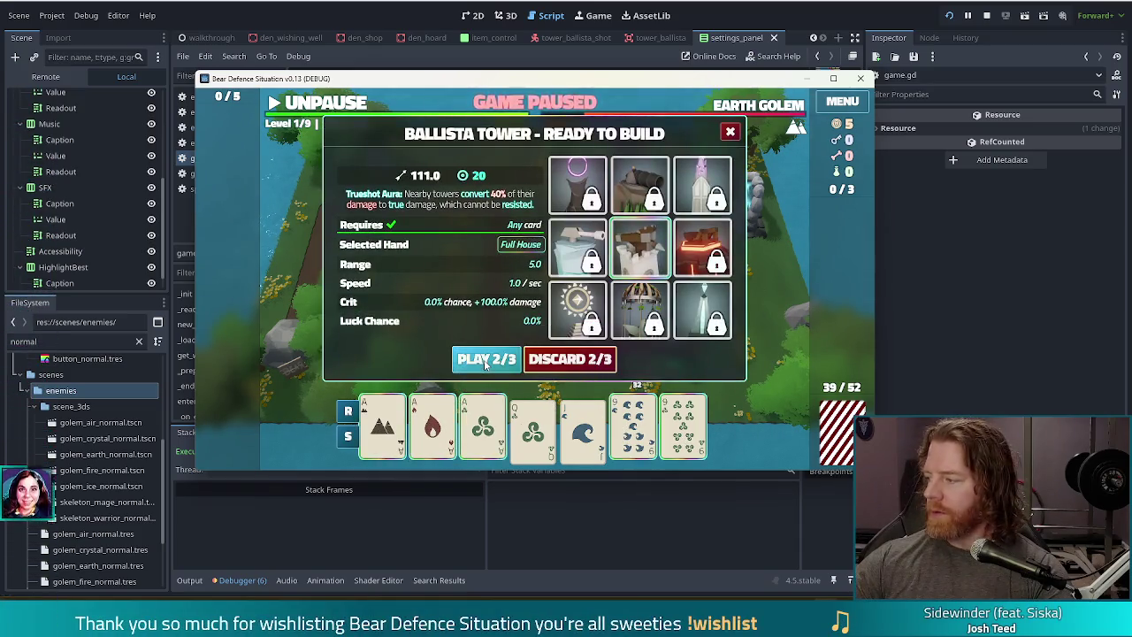
click(485, 360)
click(458, 247)
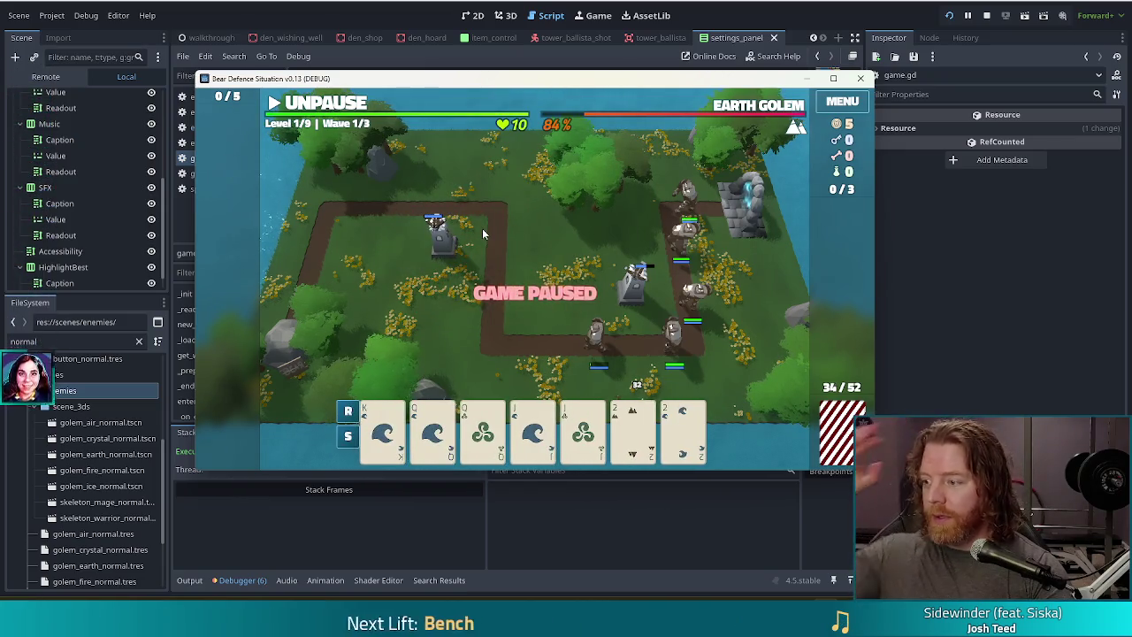
click(322, 104)
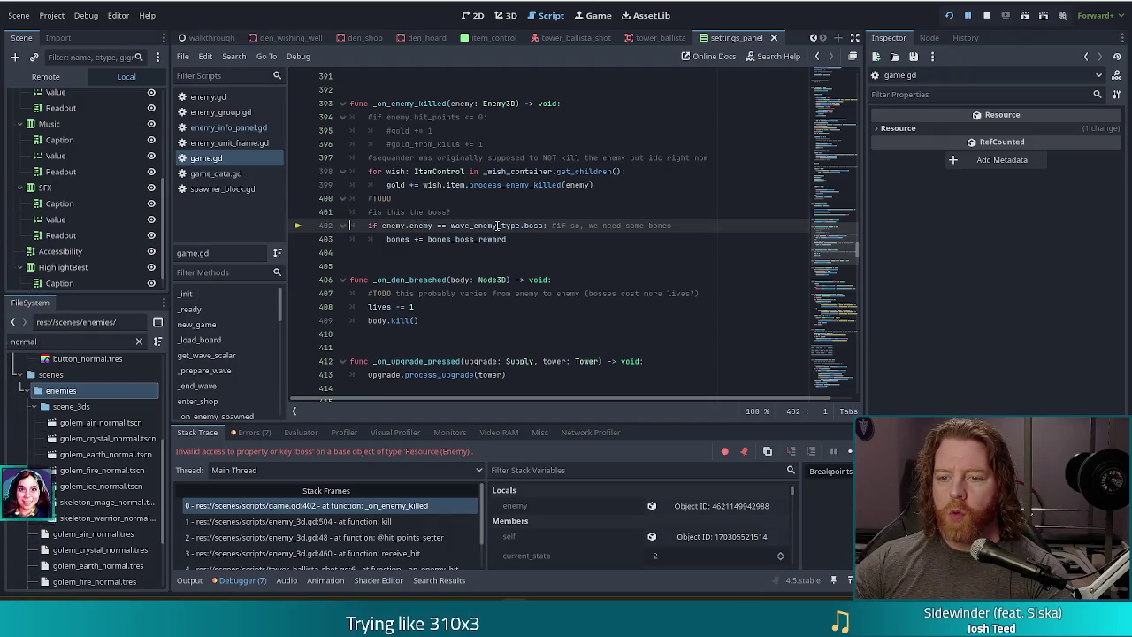
click(542, 225)
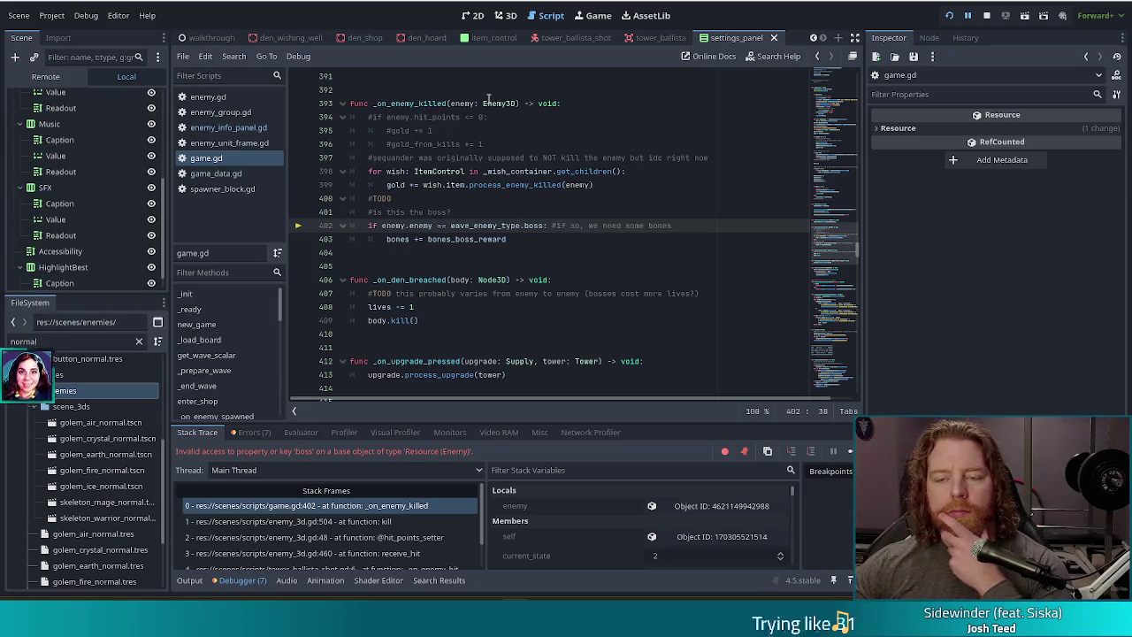
click(483, 103)
click(444, 200)
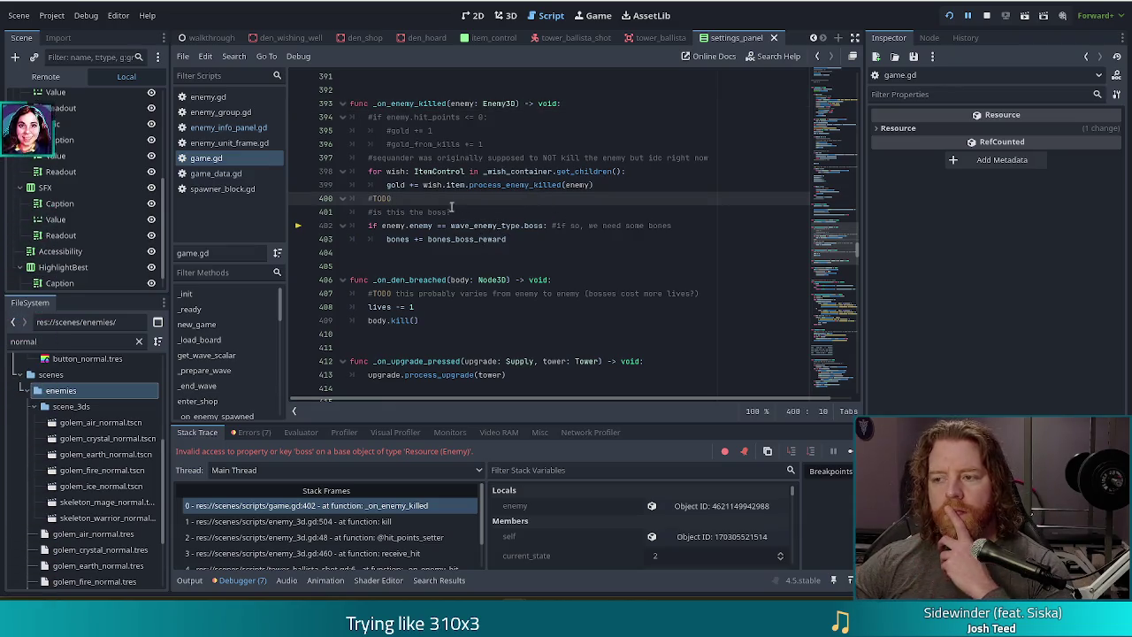
click(477, 185)
click(417, 203)
click(463, 211)
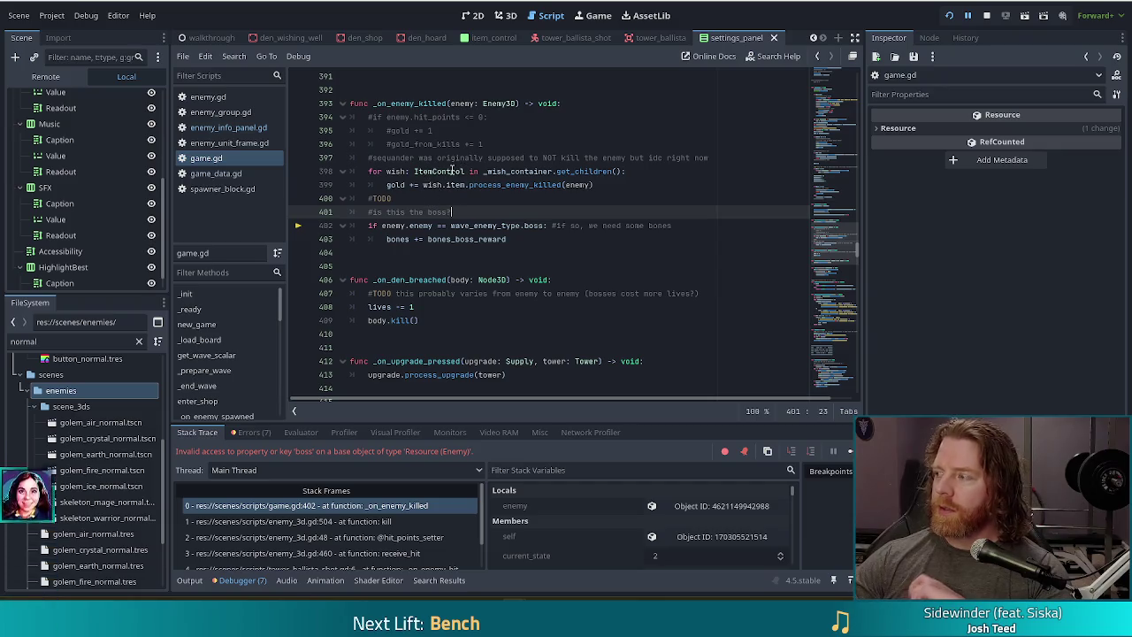
click(533, 241)
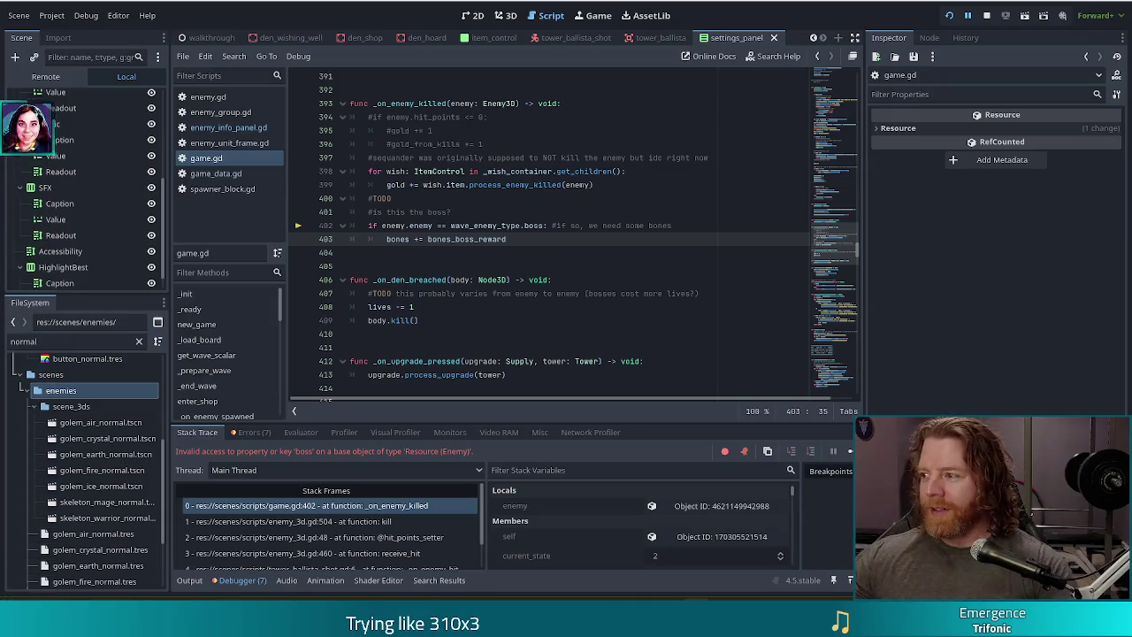
Inspect the failing boss check on line 402 and the Enemy3D parameter type on line 393
click(529, 226)
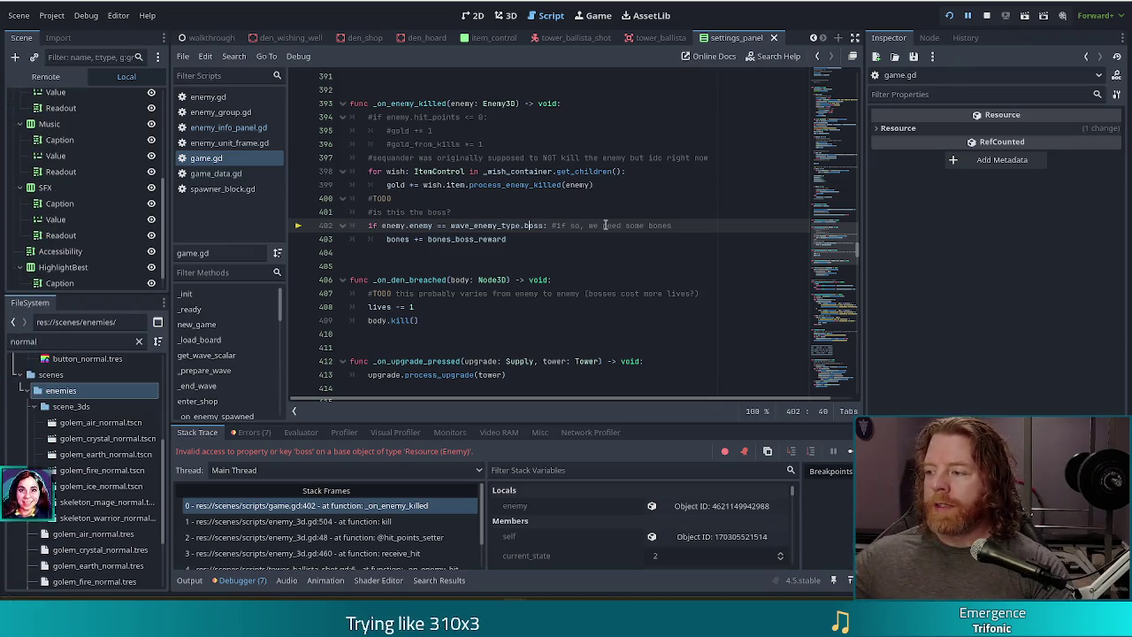
click(502, 103)
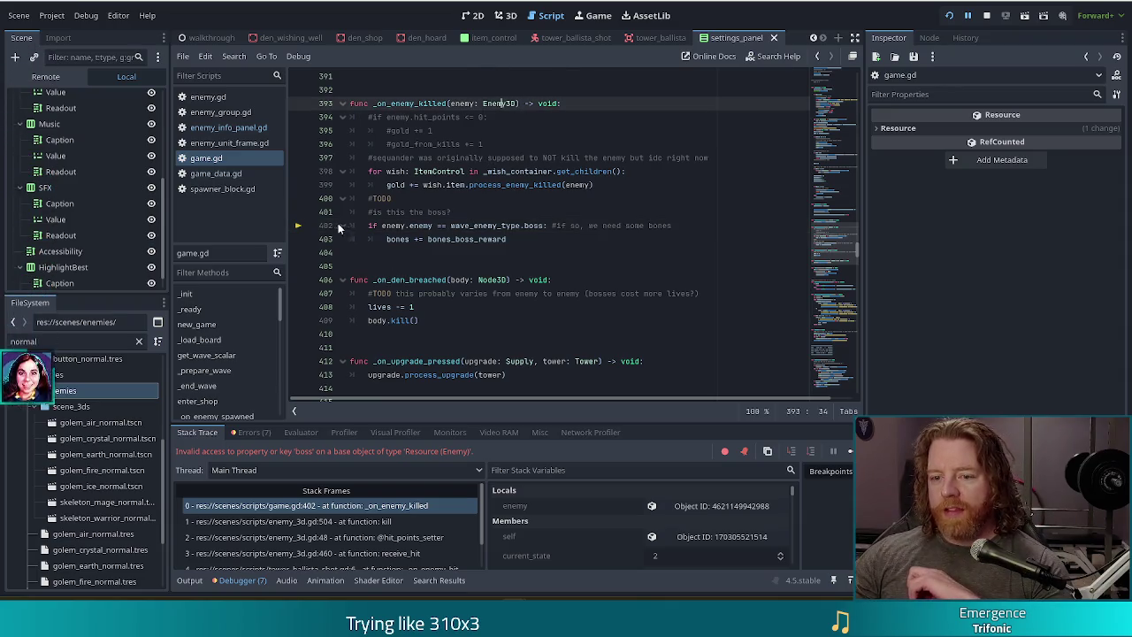
drag(382, 226, 433, 227)
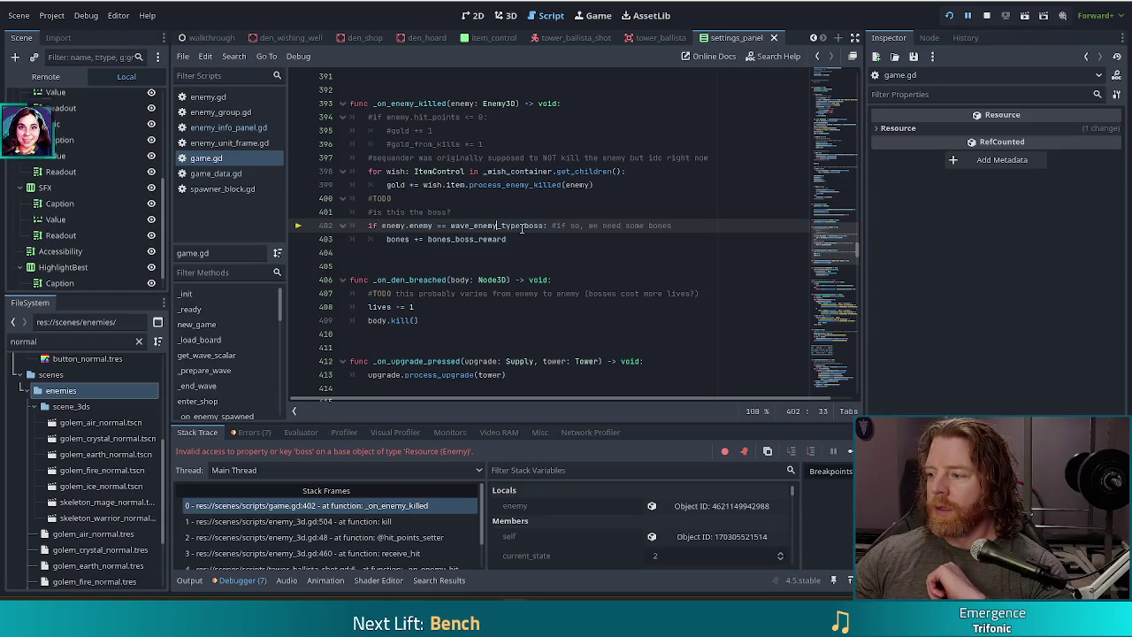
mouse_move(512, 228)
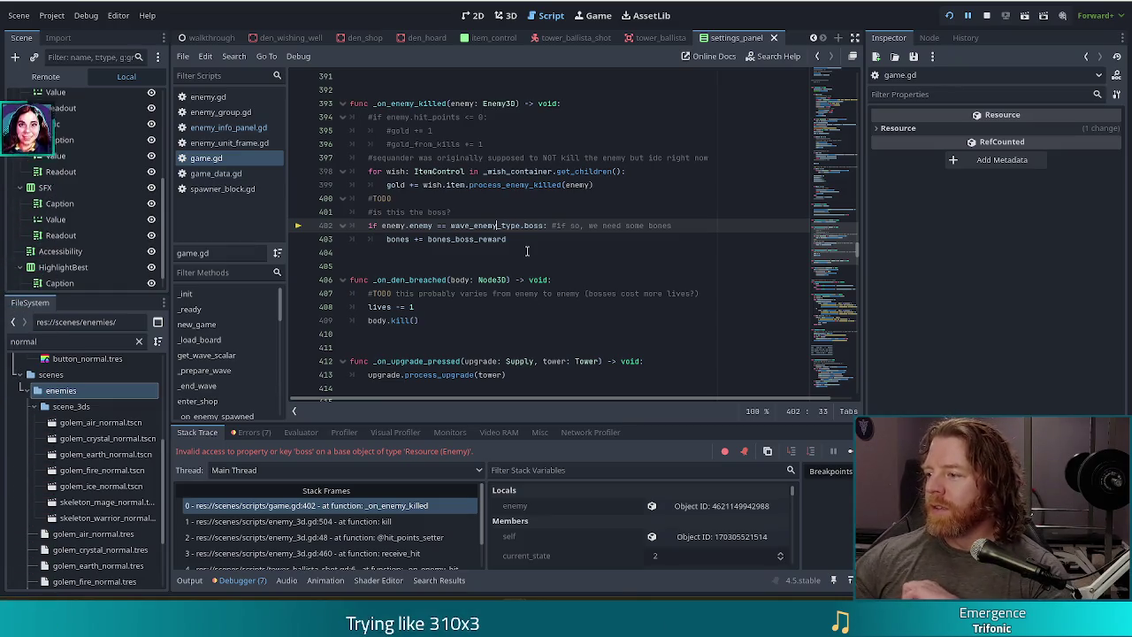
key(XF86AudioRaiseVolume)
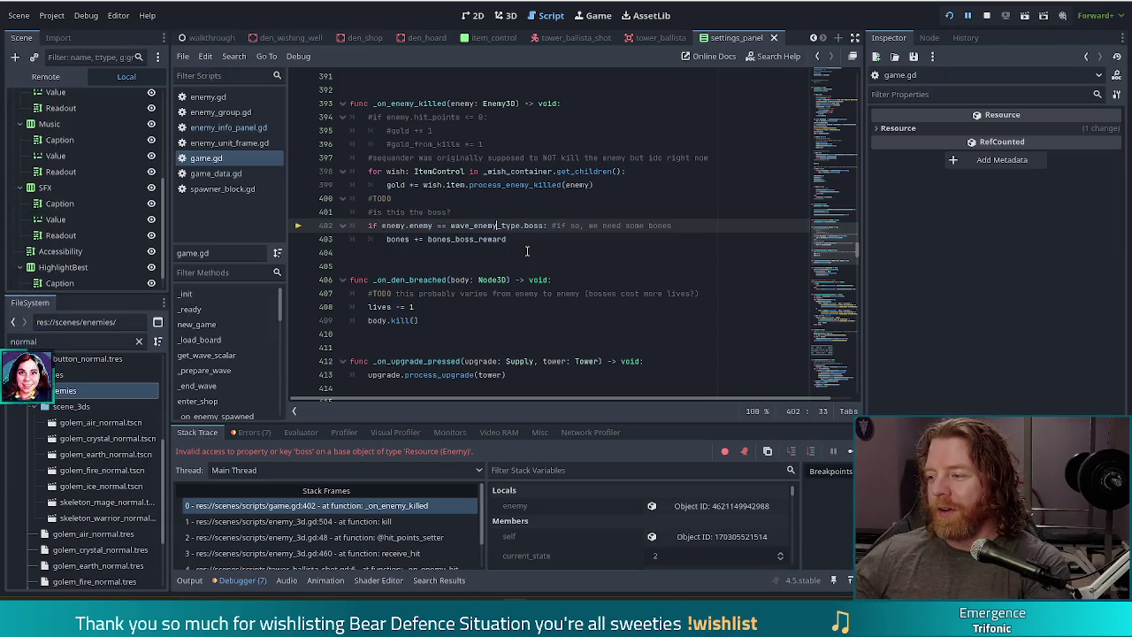
key(XF86AudioLowerVolume)
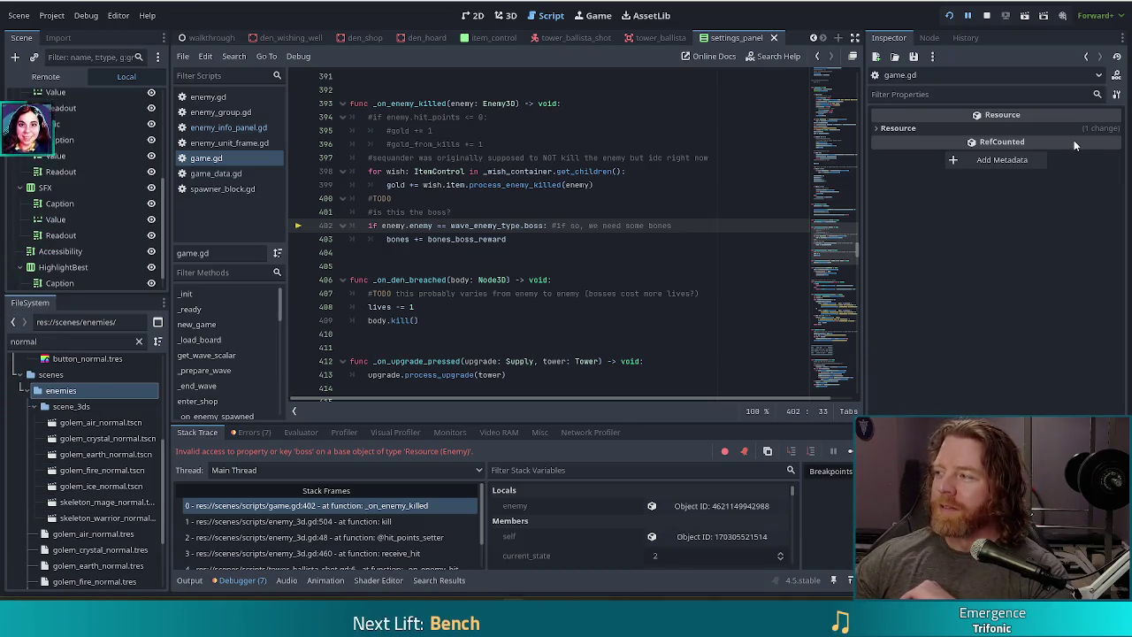
Select wave_enemy_type on line 402, then clear the 'normal' filter and open scenes/enemies/individuals
click(517, 225)
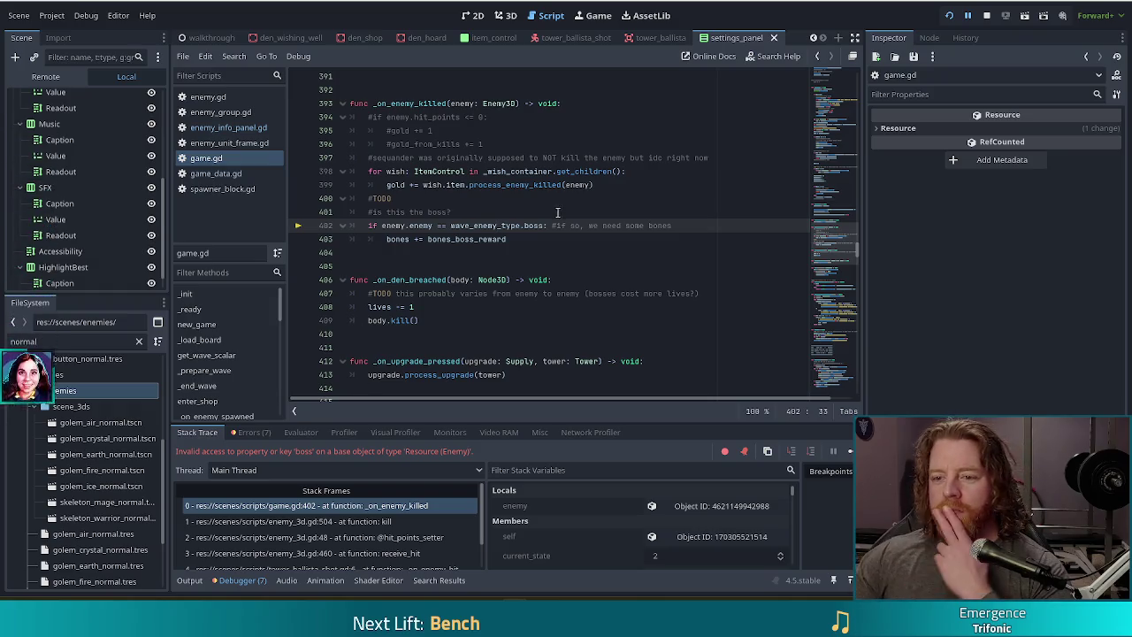
double_click(516, 224)
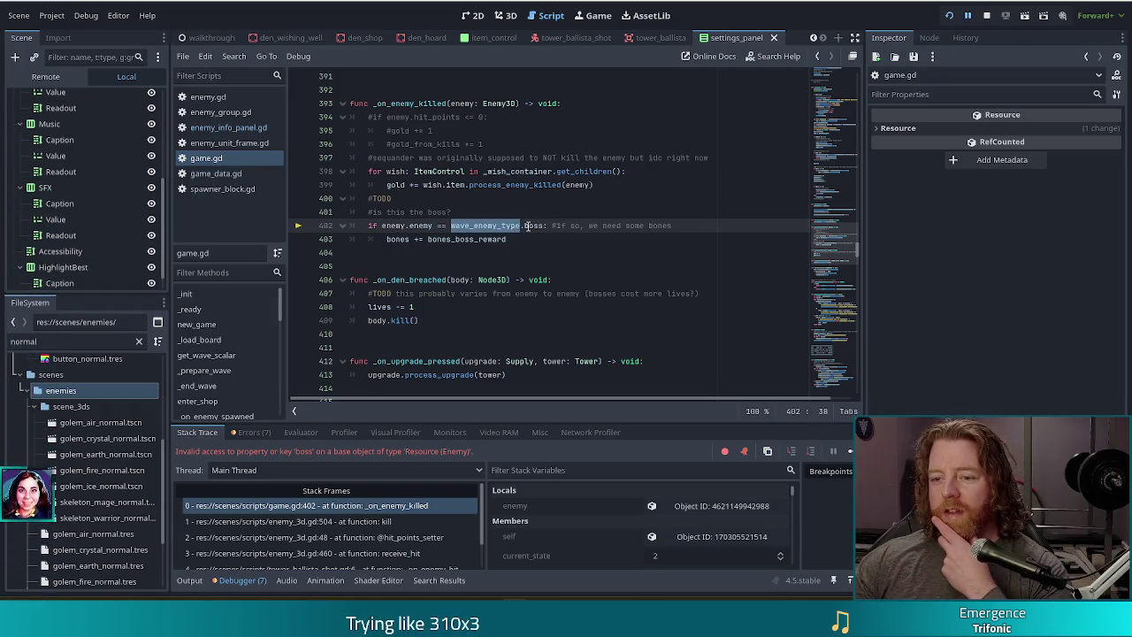
triple_click(528, 225)
click(521, 226)
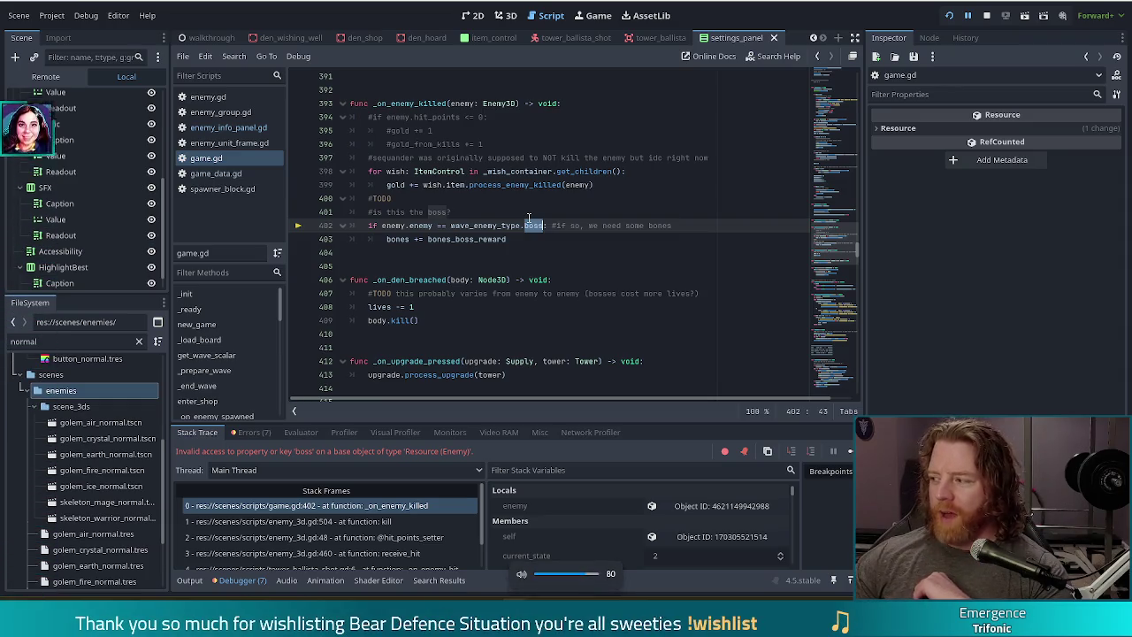
click(139, 341)
double_click(91, 489)
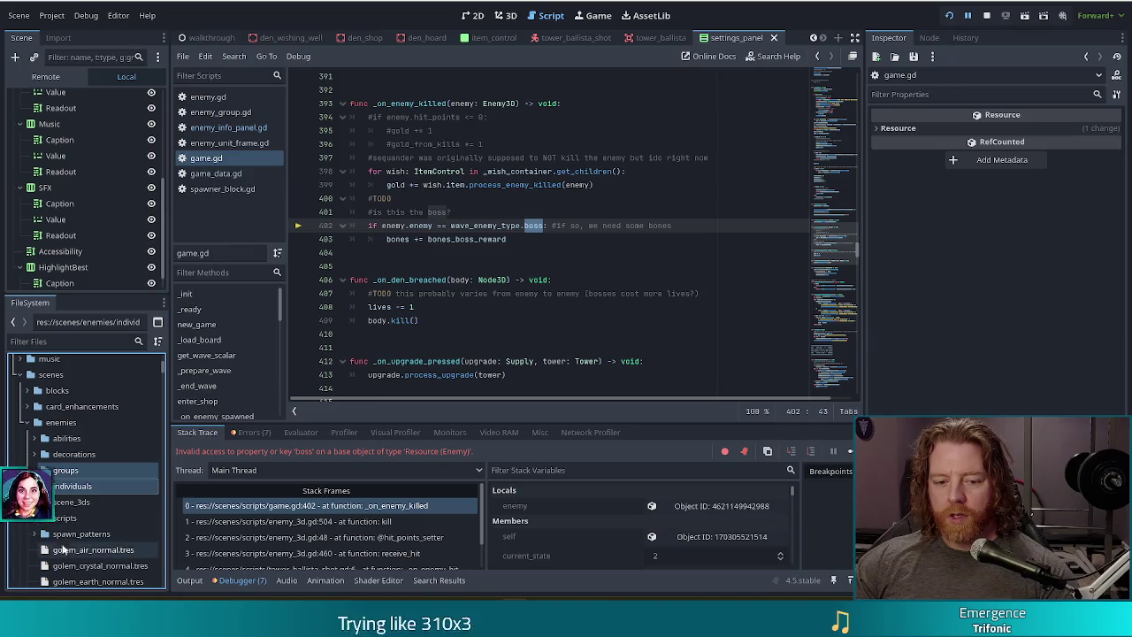
Create a 'bosses' folder under res://scenes/enemies using Create New > Folder
right_click(58, 422)
mouse_move(138, 362)
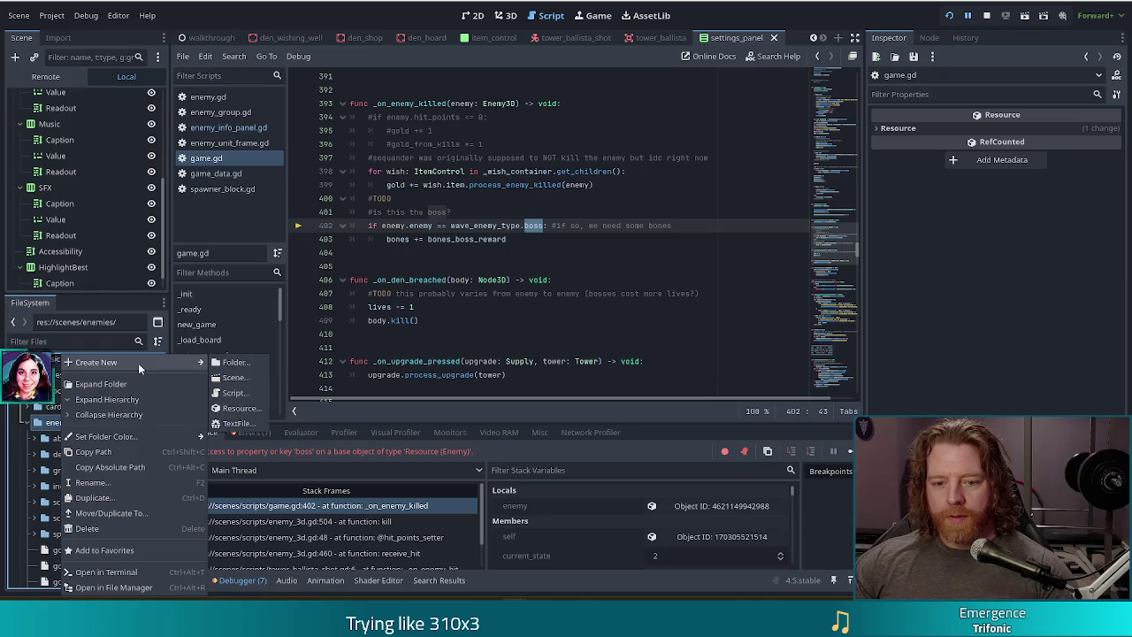
click(259, 361)
text(bosses)
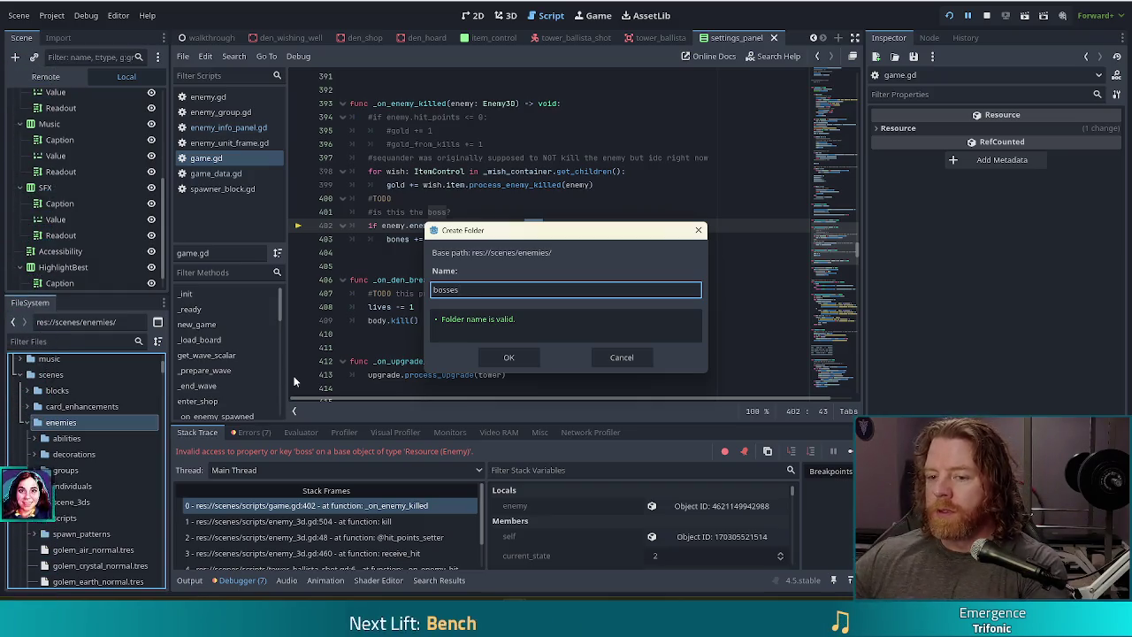
click(508, 357)
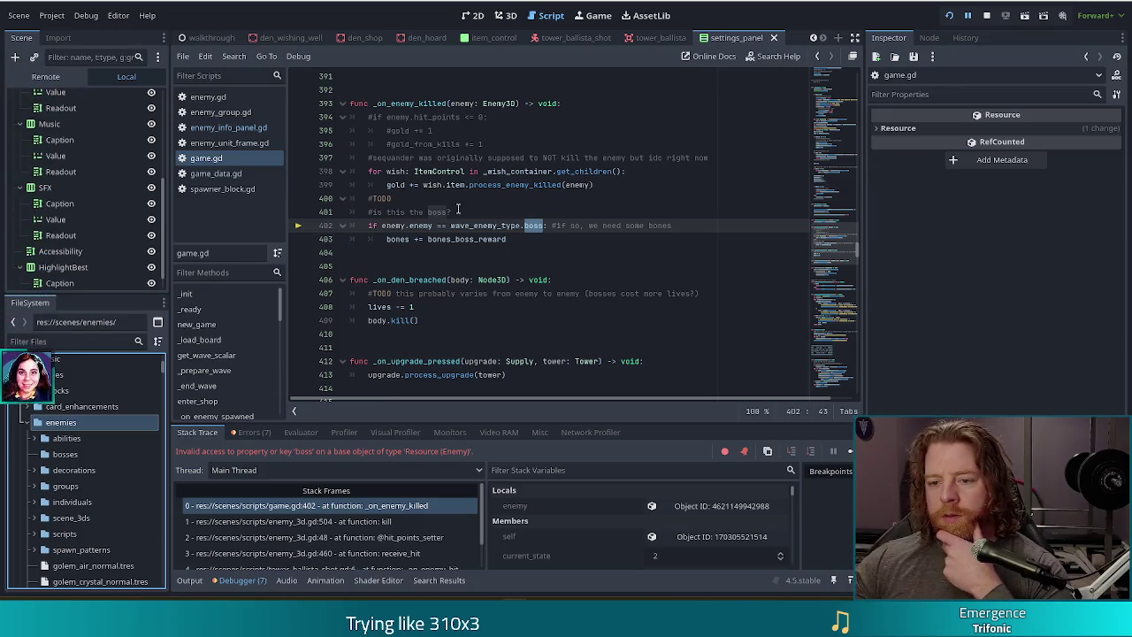
Select the new bosses folder and expand individuals to list its enemy resources
click(66, 454)
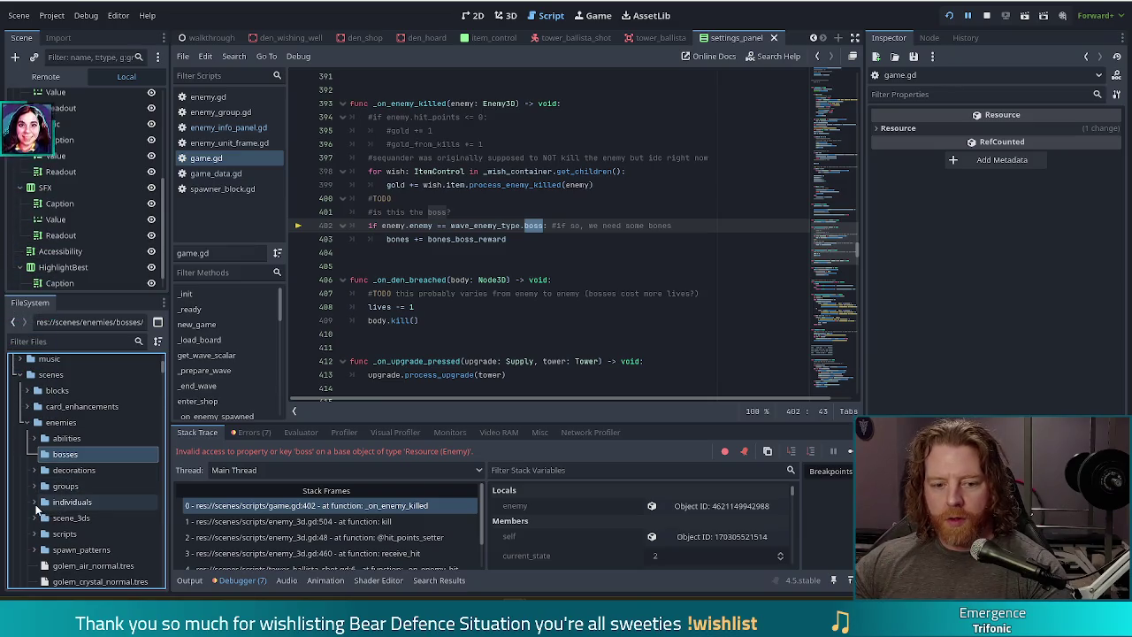
click(34, 501)
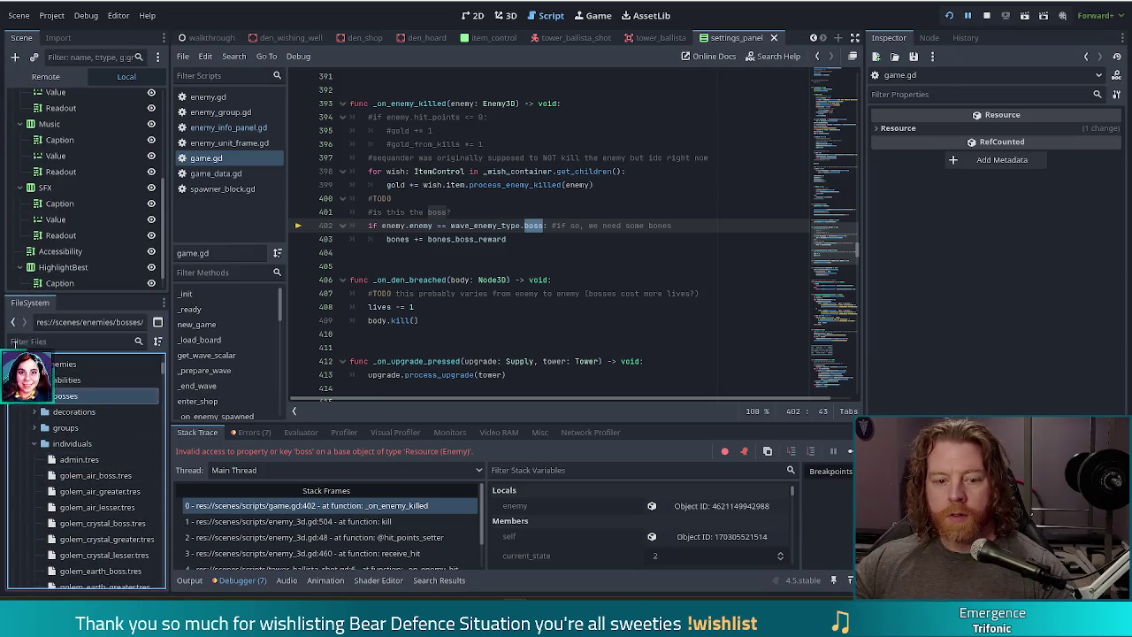
click(76, 343)
Filter the file list by 'boss' and select wind_barrier_boss.tres among the results
text(boss)
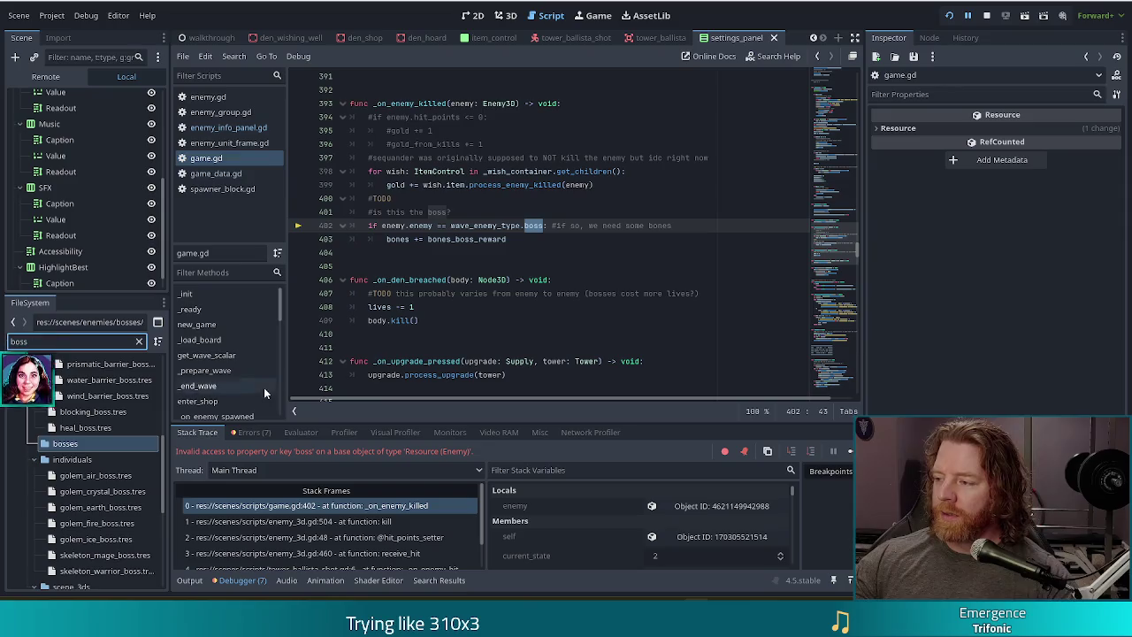
scroll(118, 406, up, 1)
click(113, 427)
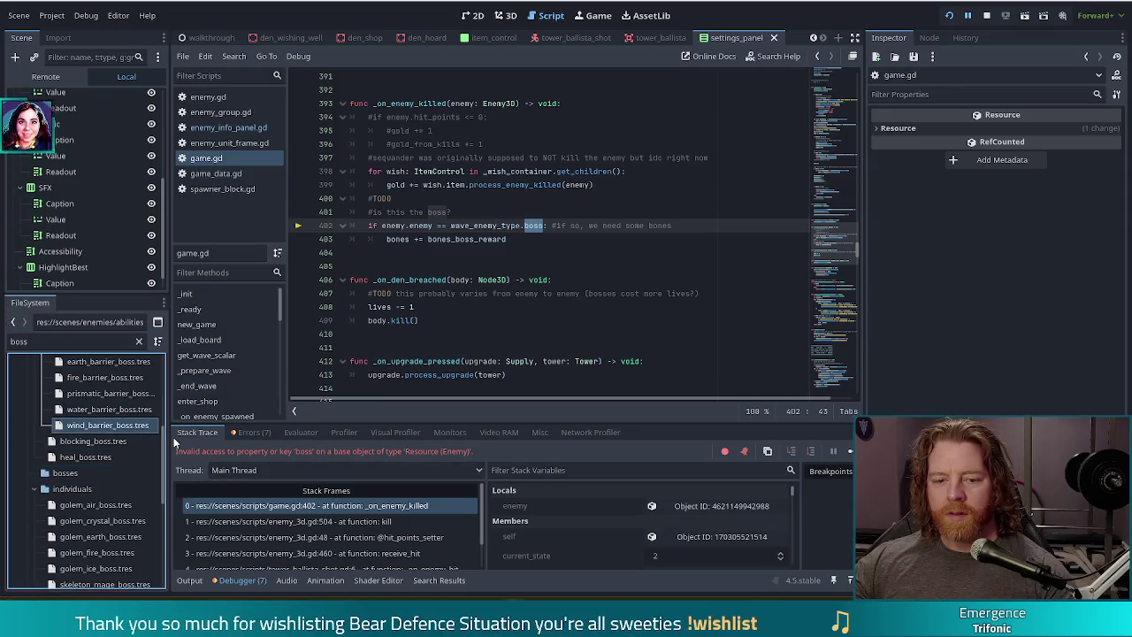
scroll(113, 433, up, 1)
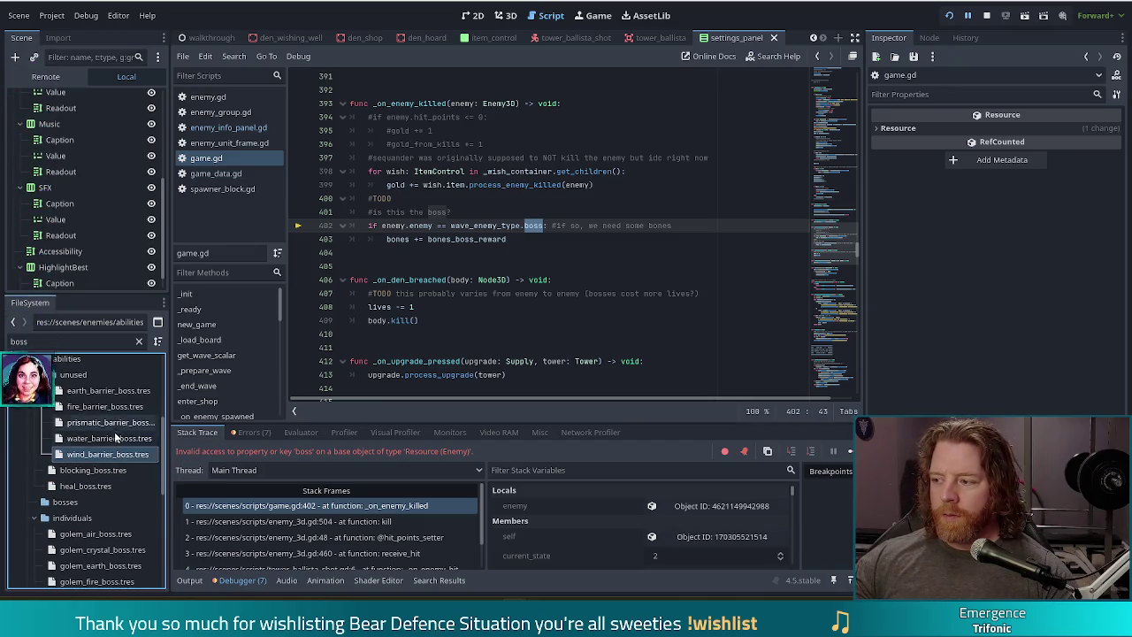